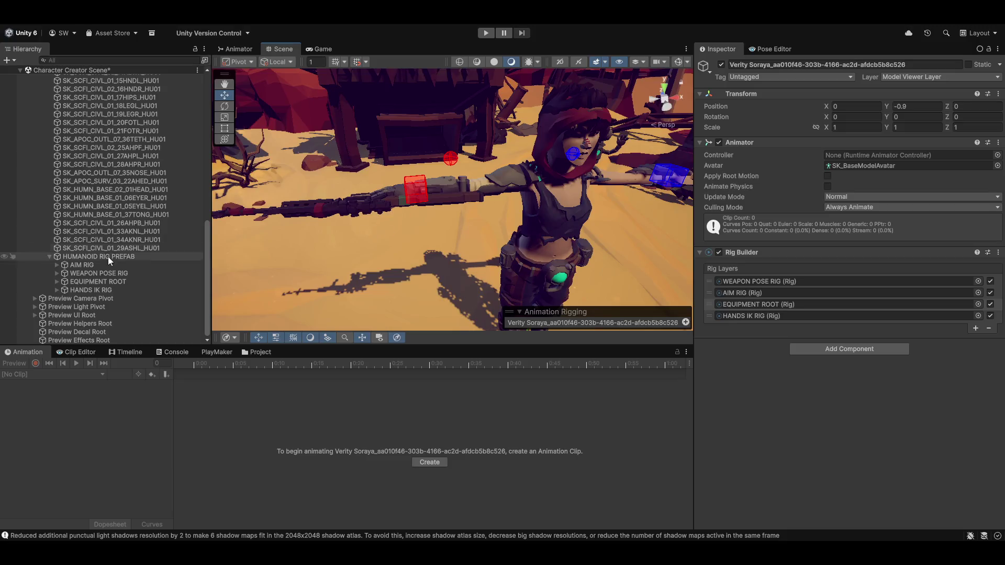
Step: Add a Multi-Position Constraint component to Weapon Poser under WEAPON POSE RIG
click(56, 274)
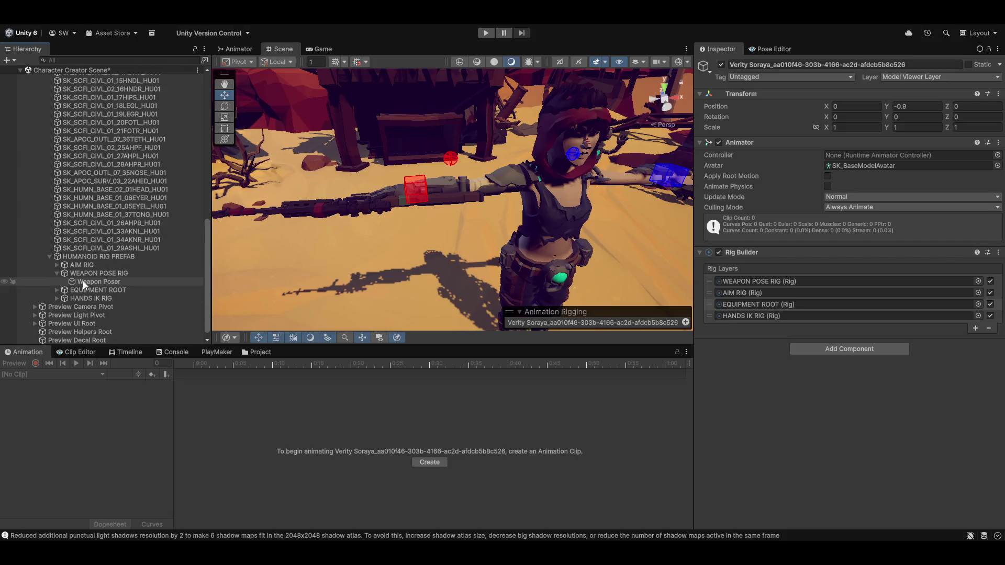
click(82, 281)
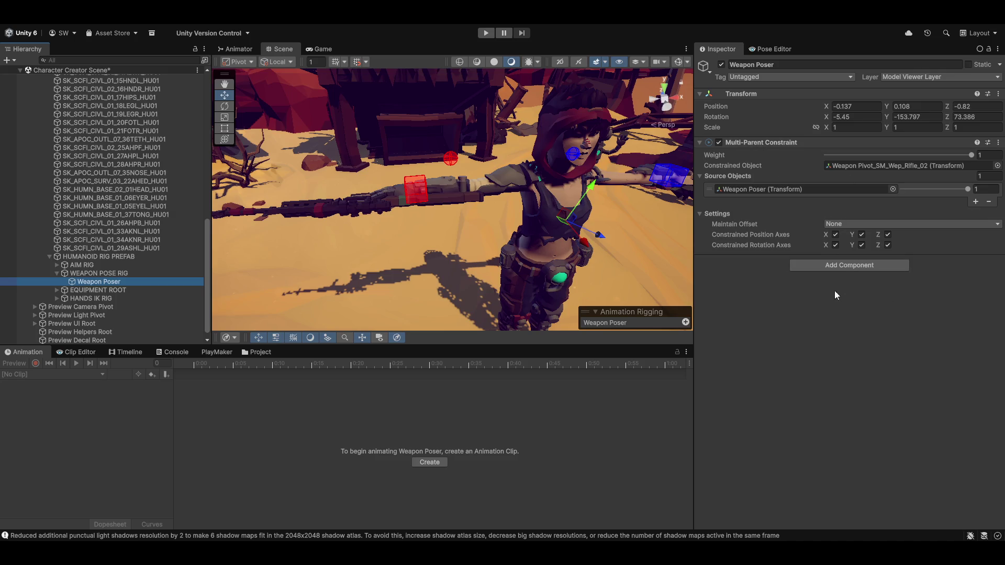
click(841, 267)
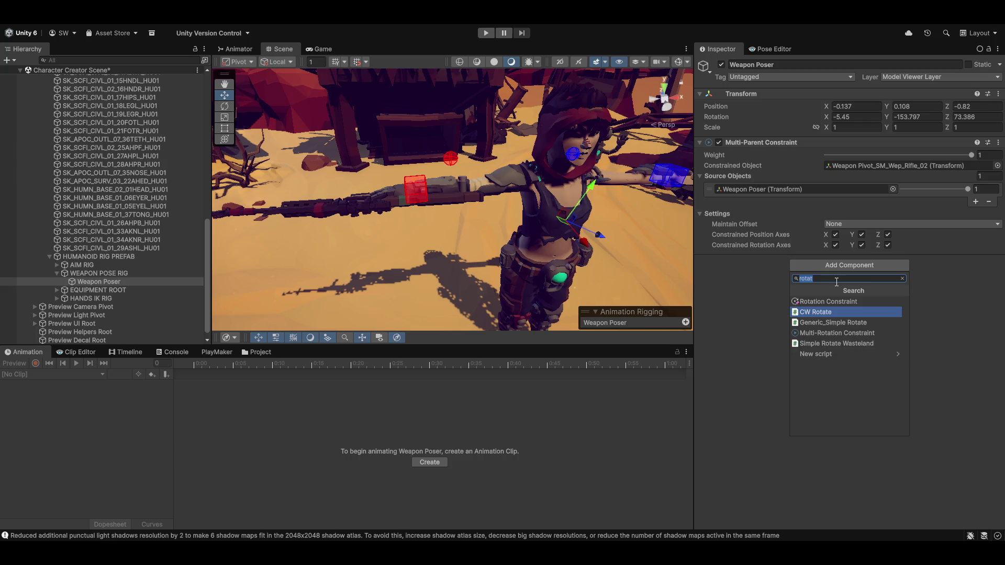
text(positio)
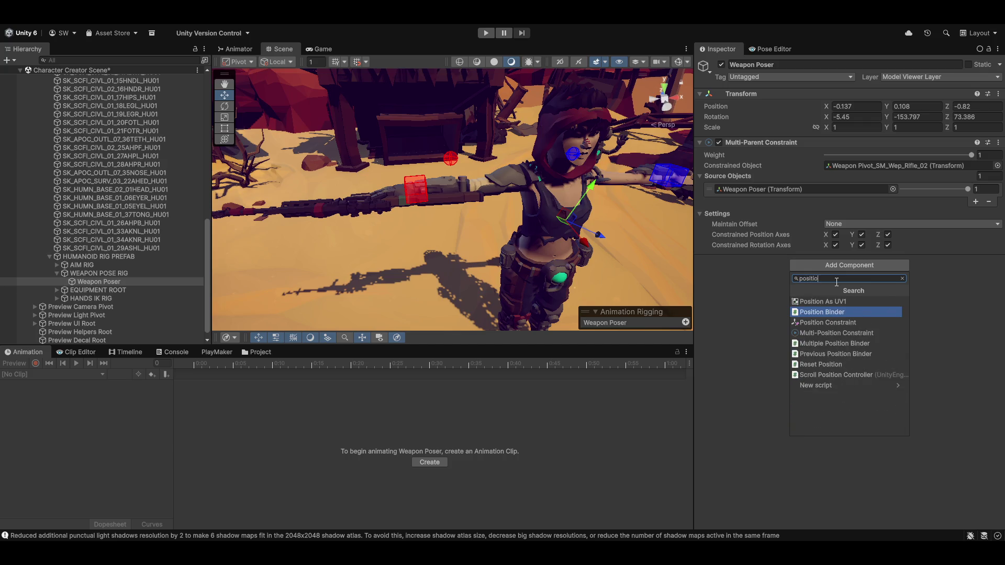
key(Down)
key(Down)
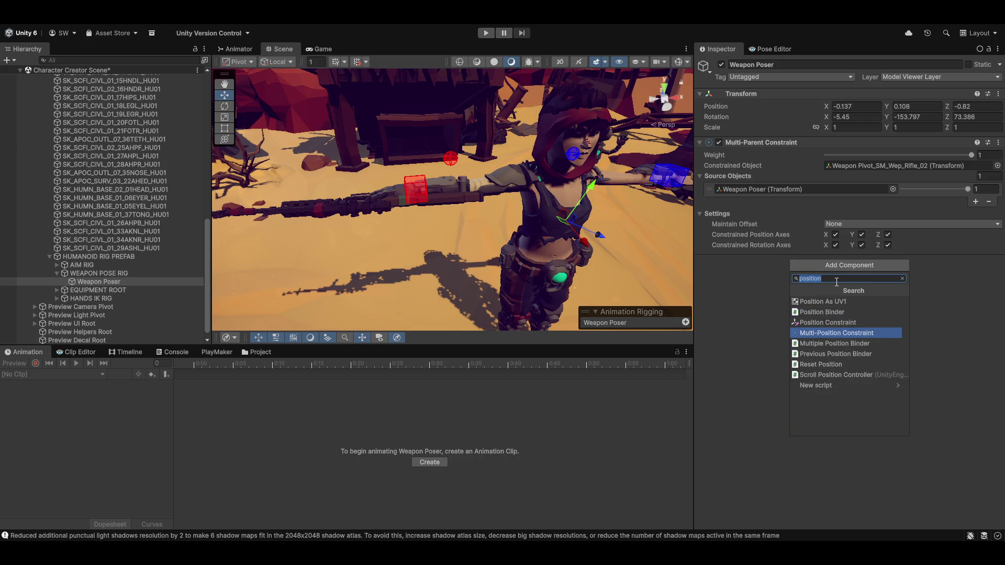
key(Return)
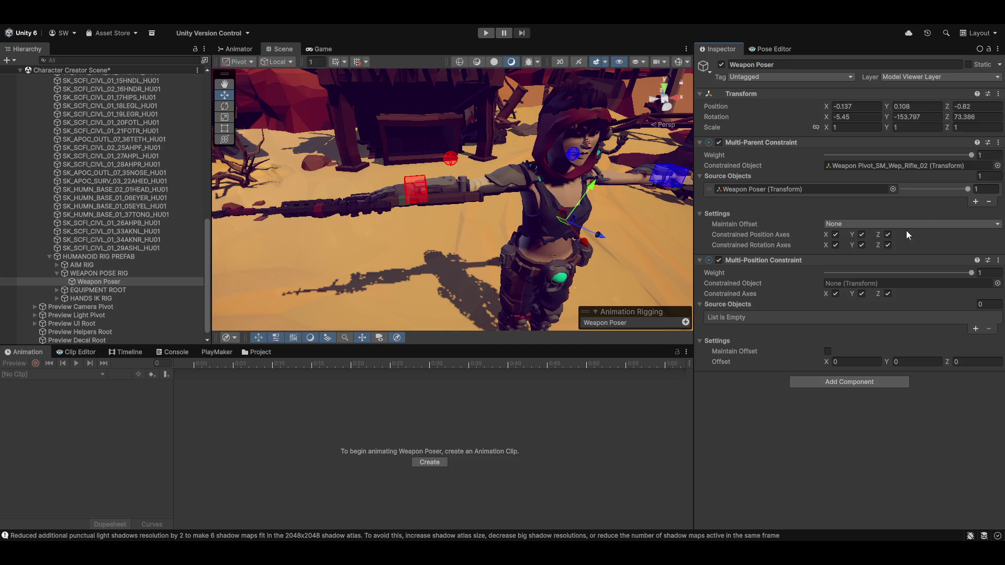
Step: Set Weapon Pivot_SM_Wep_Rifle_02 as the position constraint's constrained object and add a source slot
click(57, 290)
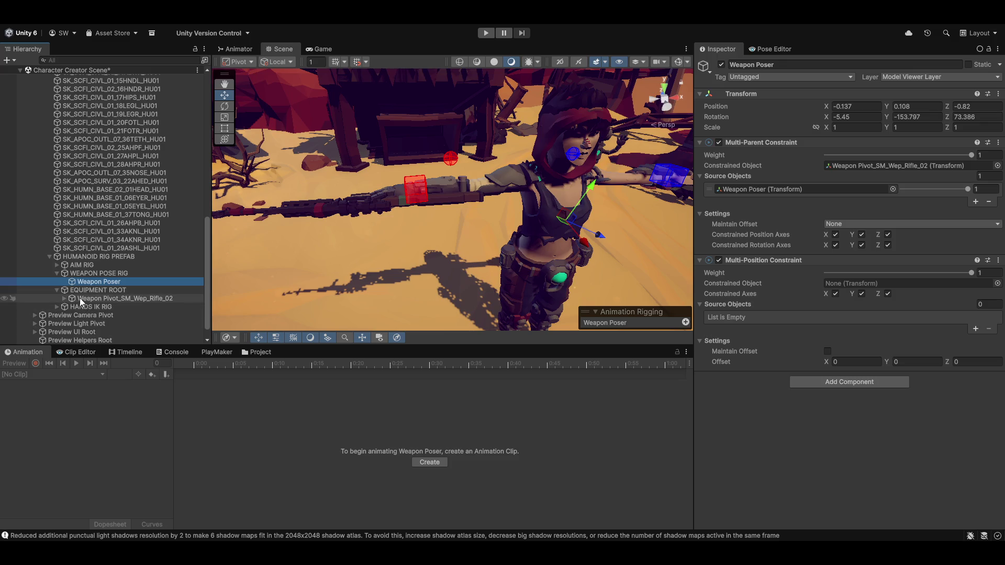
click(80, 298)
mouse_move(523, 317)
mouse_down()
mouse_move(838, 307)
mouse_move(867, 285)
mouse_up()
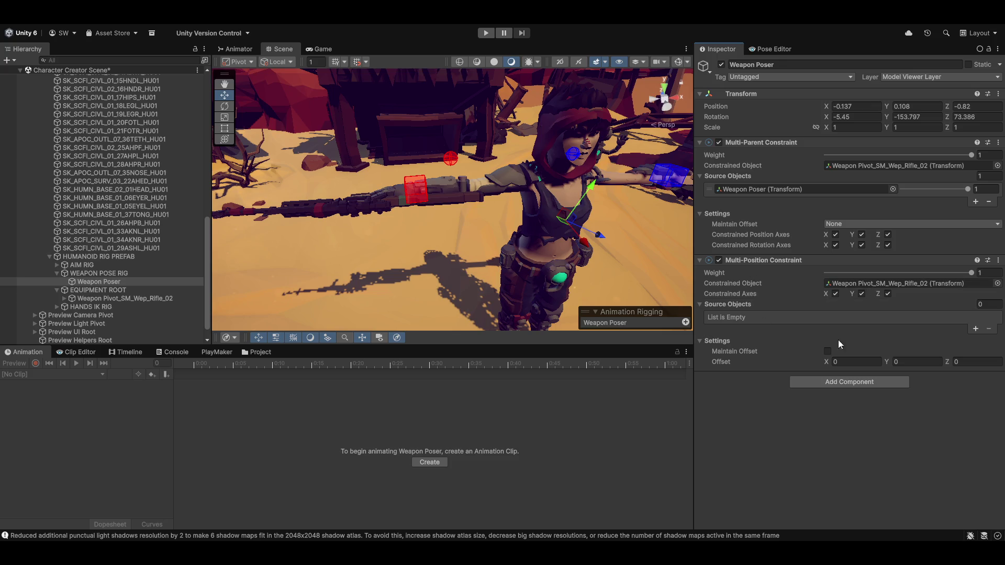
click(975, 329)
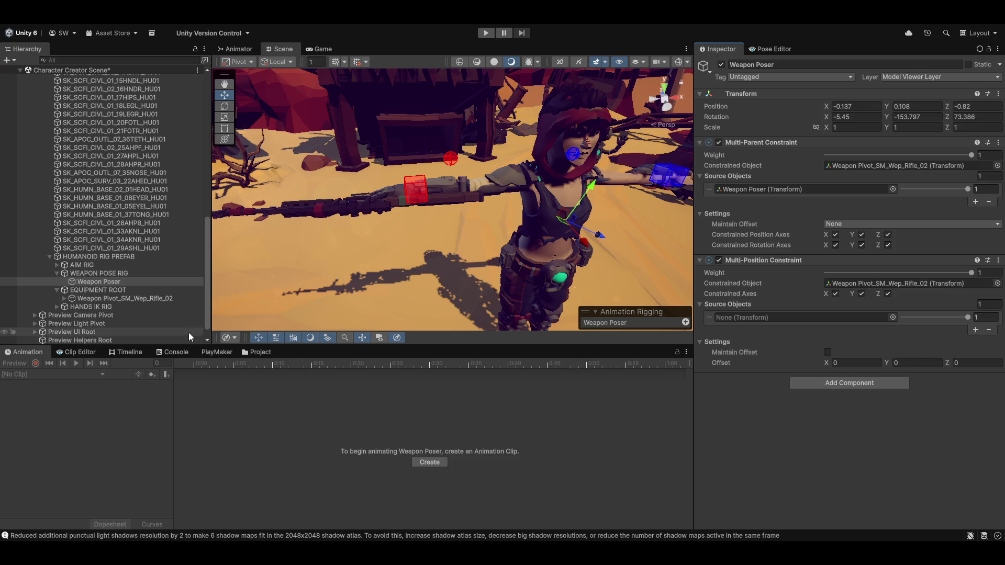
Step: Assign the clavicle_r bone, found under root > pelvis > spine bones, as the position constraint's source
scroll(85, 227, up, 10)
click(49, 208)
click(56, 234)
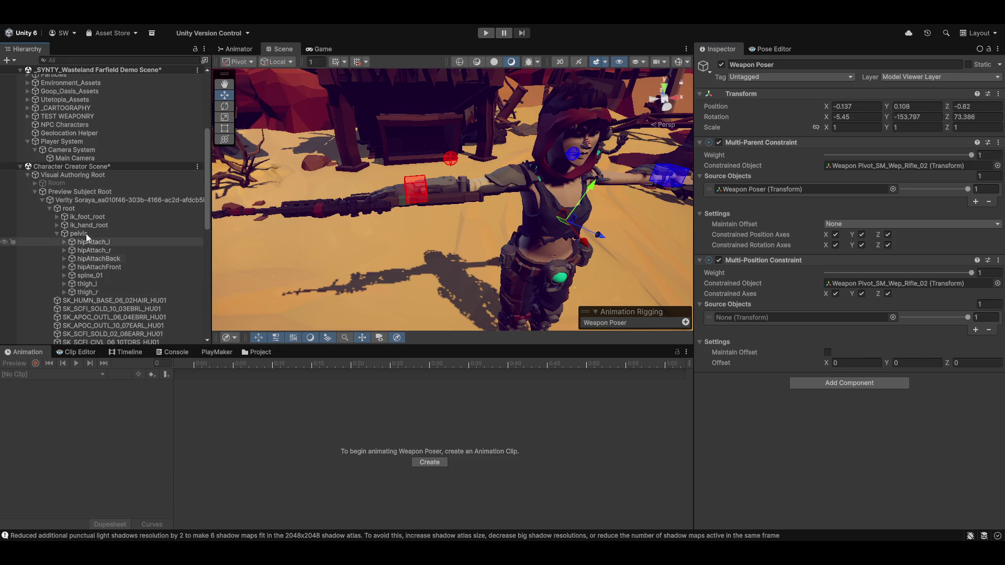
click(64, 276)
click(72, 283)
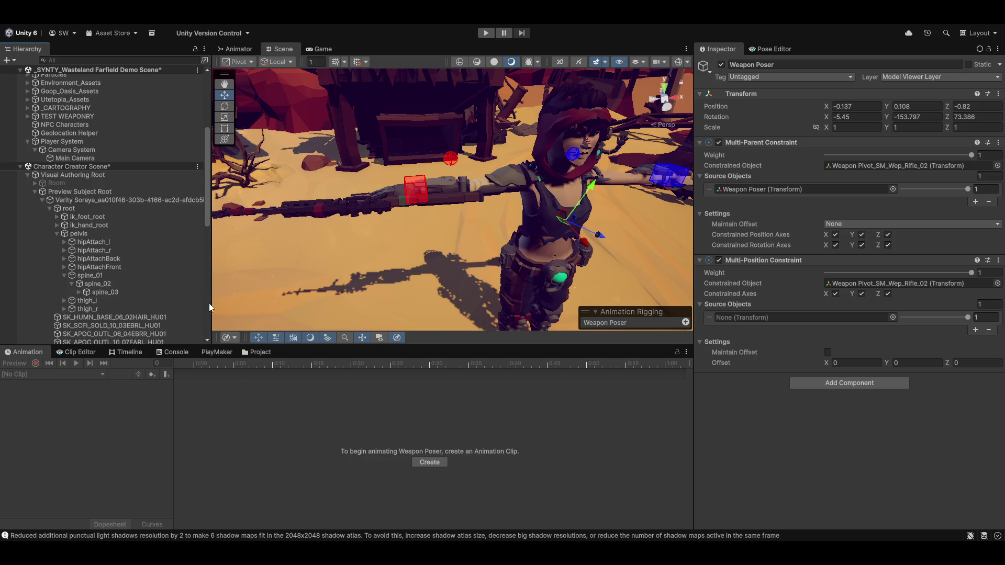
click(79, 293)
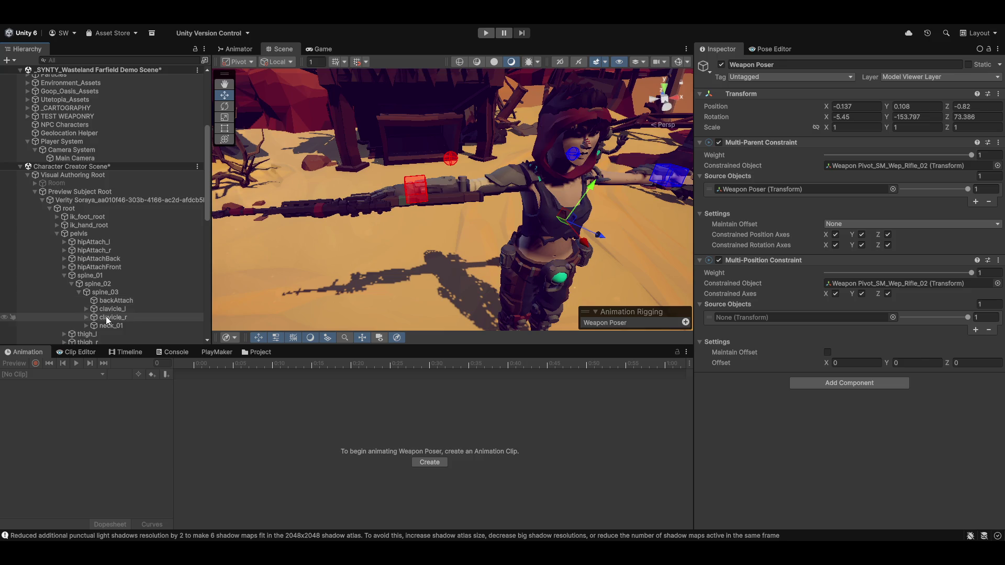
mouse_move(108, 316)
mouse_down()
mouse_move(659, 298)
mouse_move(819, 318)
mouse_up()
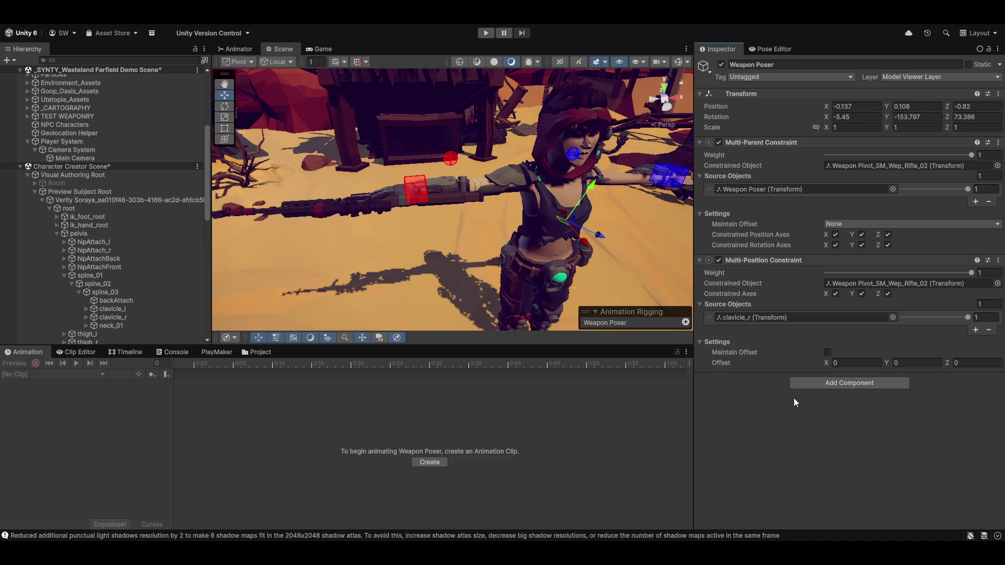
Step: Add a Multi-Rotation Constraint component to Weapon Poser
click(841, 387)
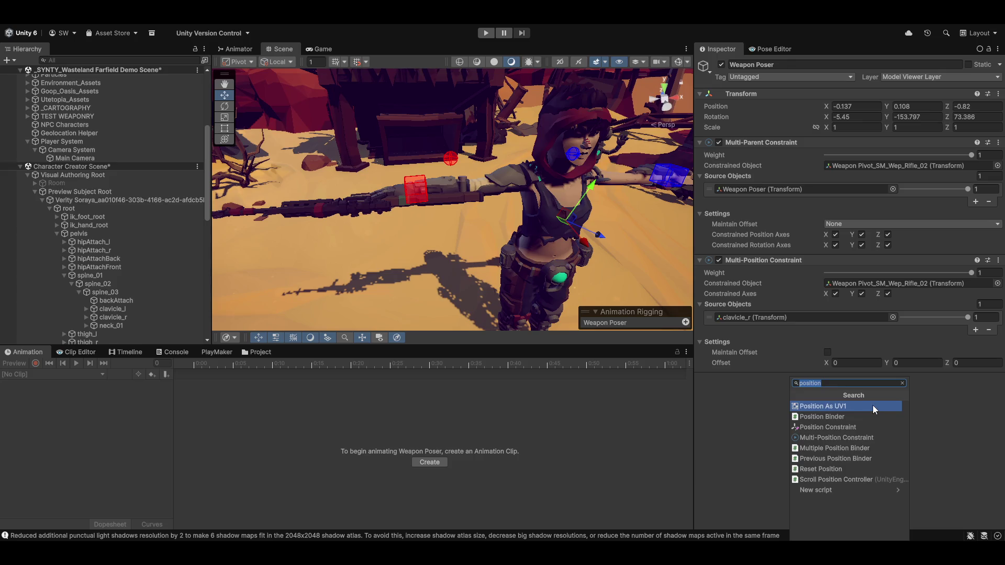
text(rot)
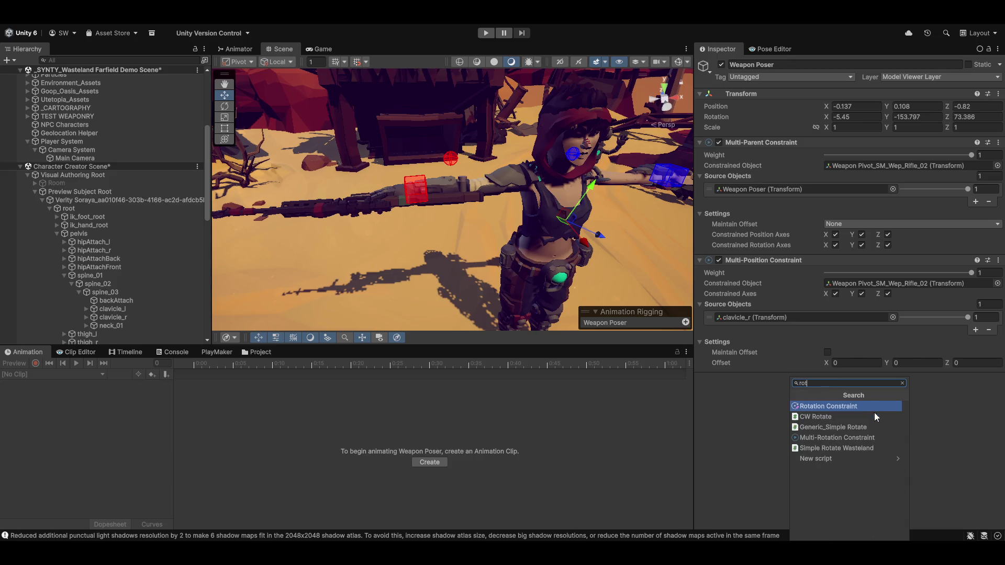
click(867, 438)
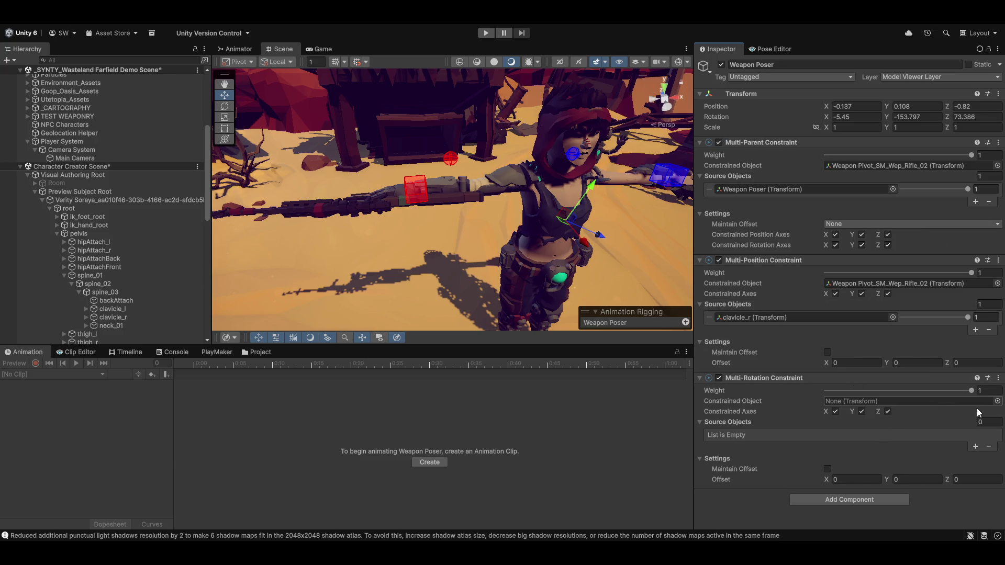
Step: Set clavicle_r as the rotation source and Weapon Pivot_SM_Wep_Rifle_02 as its constrained object
click(797, 318)
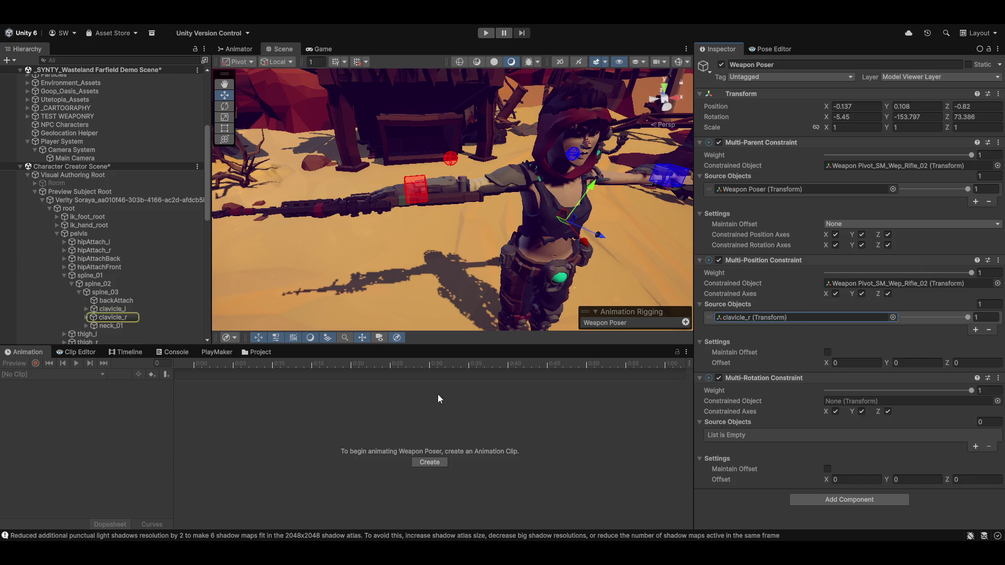
click(108, 317)
mouse_move(109, 320)
mouse_down()
mouse_move(806, 419)
mouse_move(824, 435)
mouse_move(915, 434)
mouse_move(904, 418)
mouse_move(914, 426)
mouse_up()
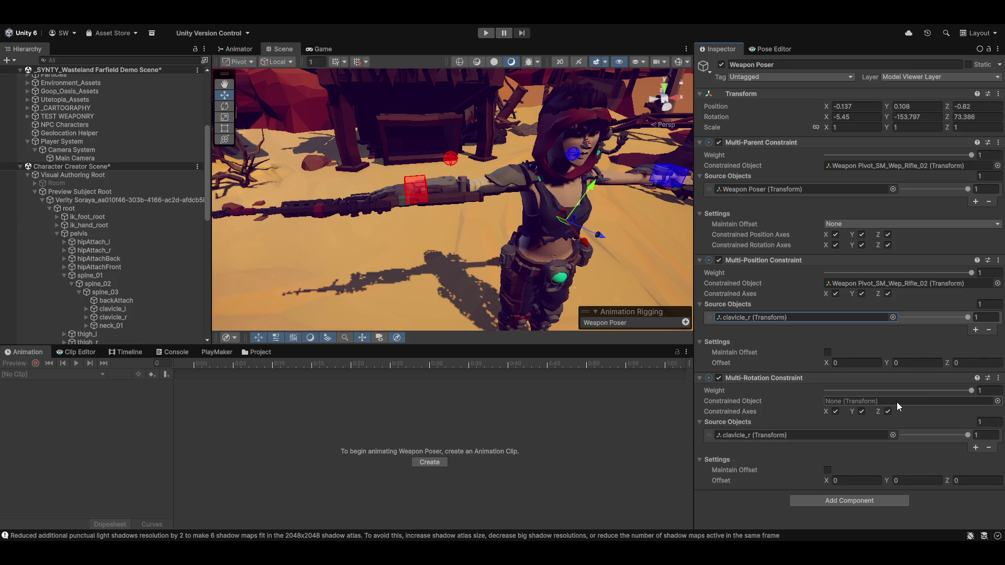
click(875, 283)
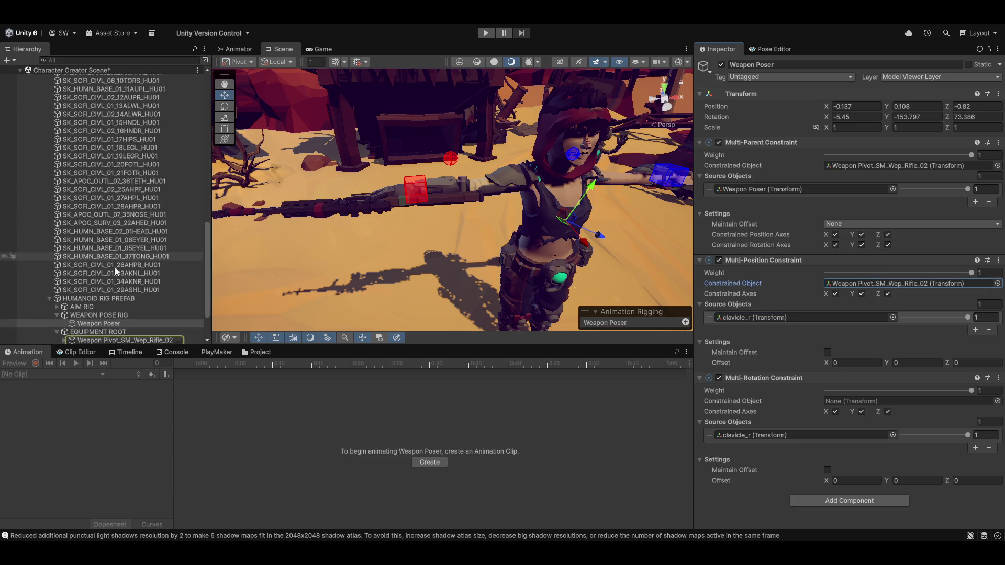
drag(95, 343, 897, 399)
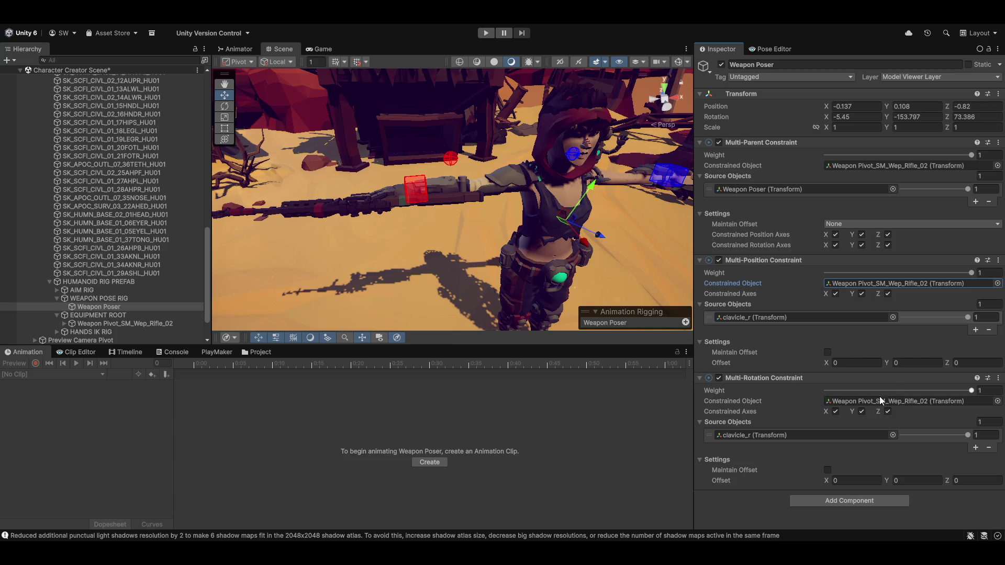
scroll(367, 225, down, 5)
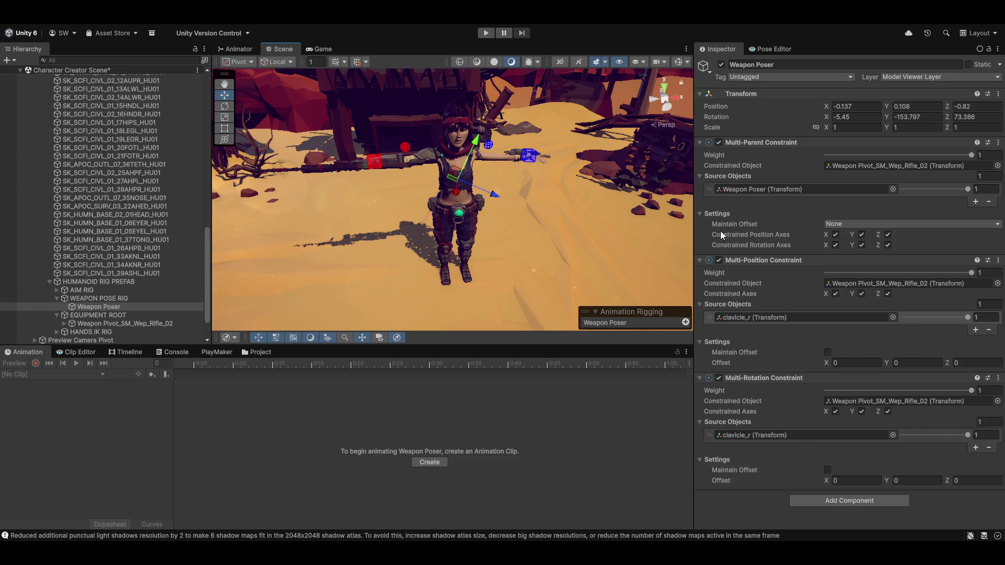
Step: Fold the Multi-Parent Constraint and select the character root to show its four Rig Builder layers
click(699, 143)
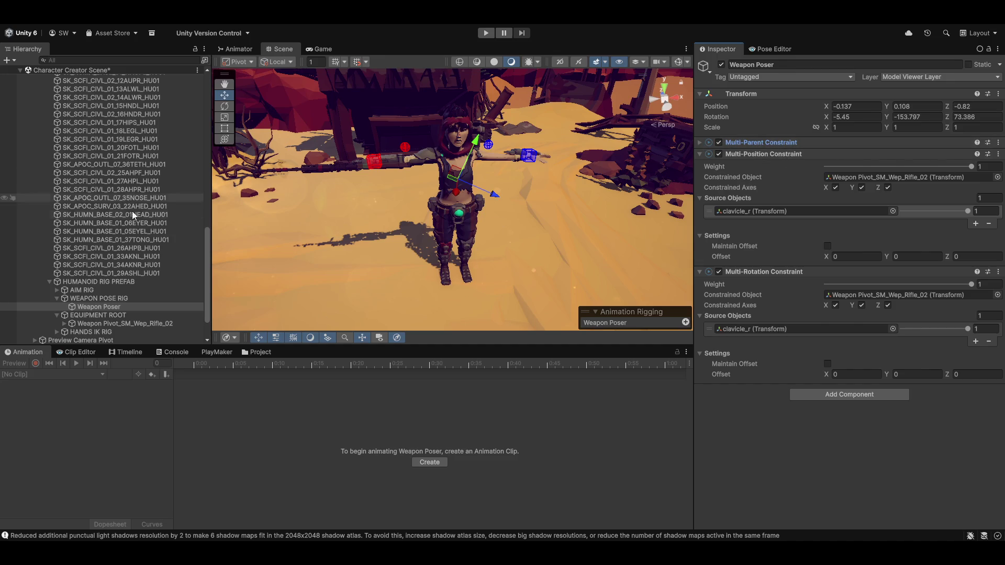
scroll(157, 220, down, 3)
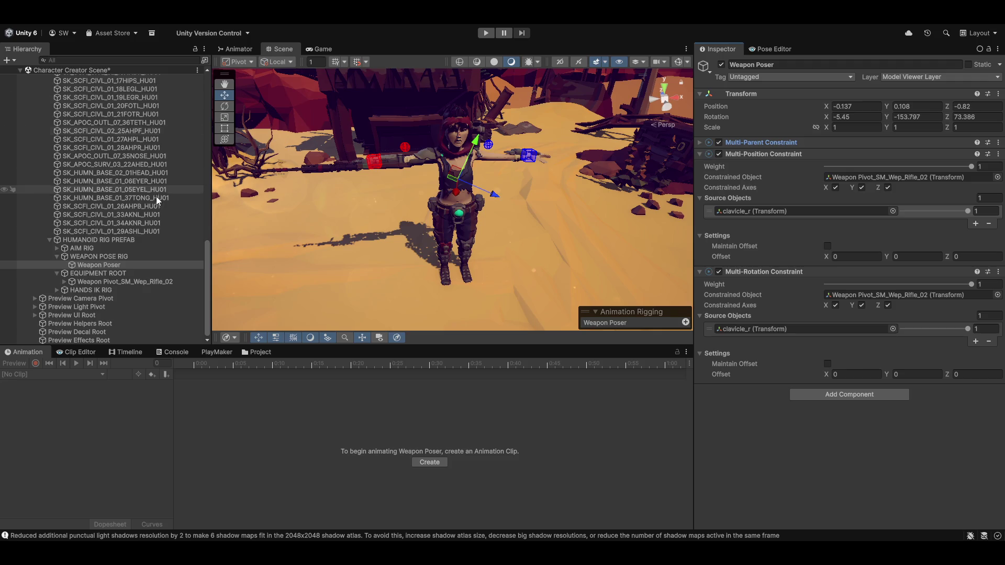
scroll(157, 195, up, 10)
click(83, 144)
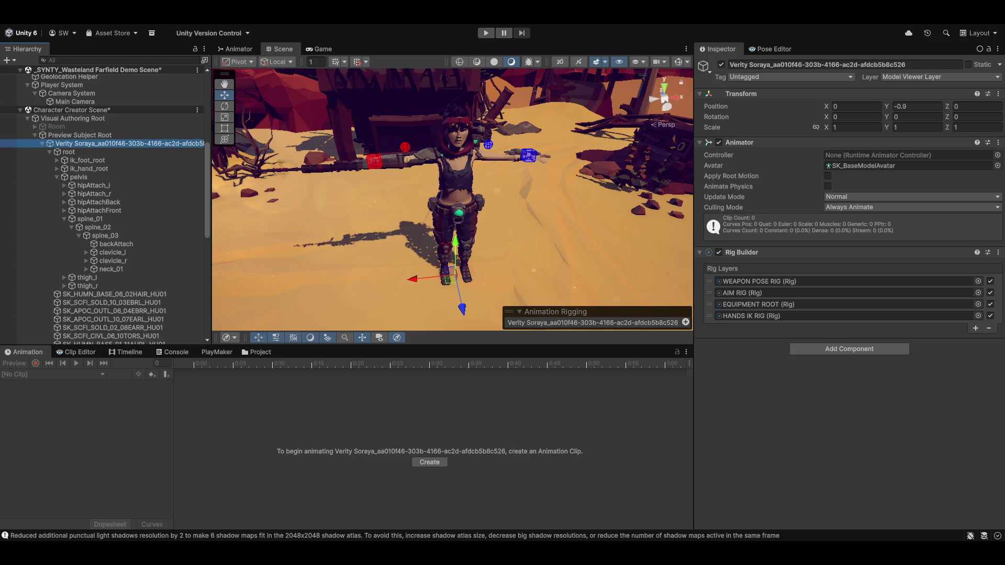
Step: Assign the Basic Player Character Animator Controller and preview the standing idle clip on the character
click(999, 156)
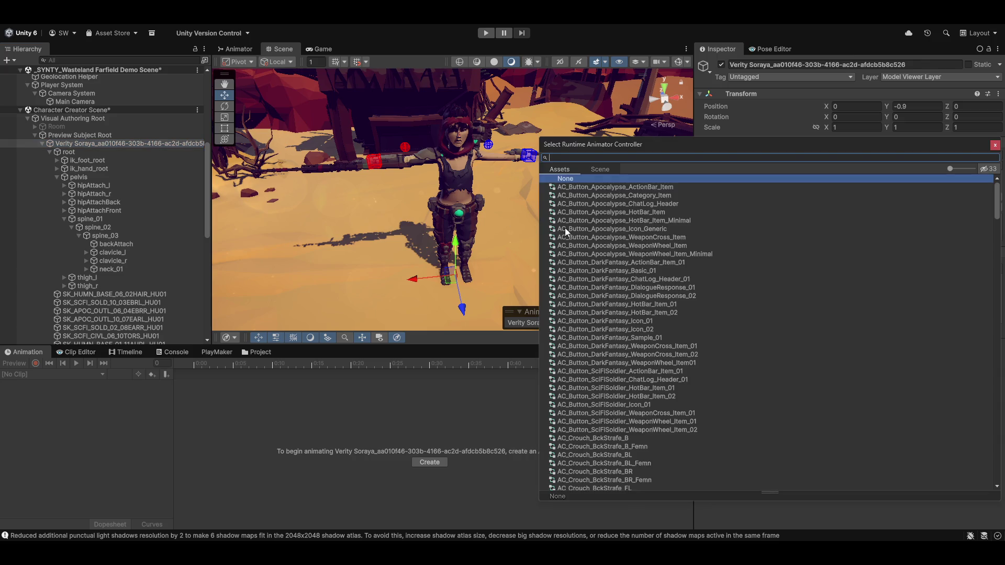
text(basic)
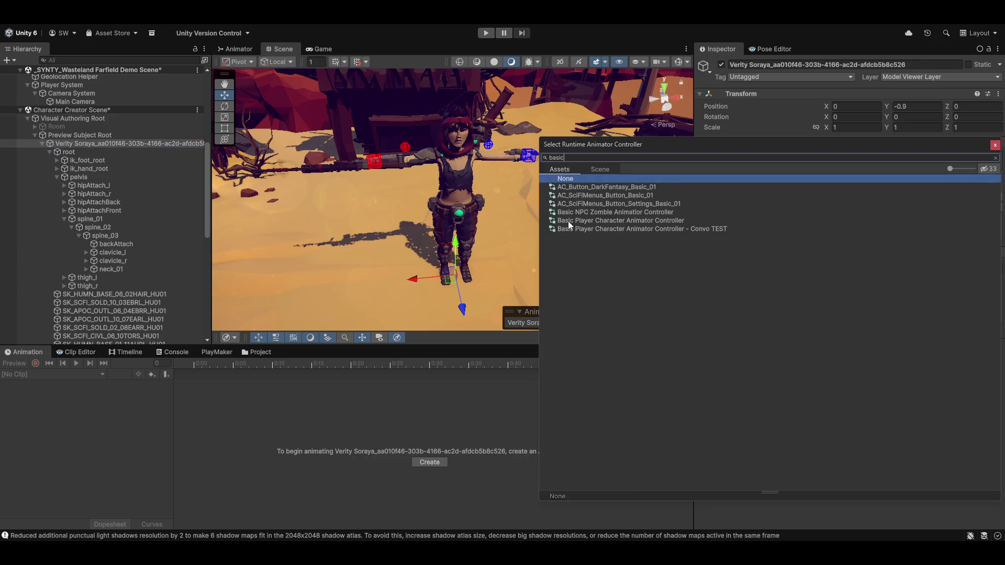
double_click(607, 220)
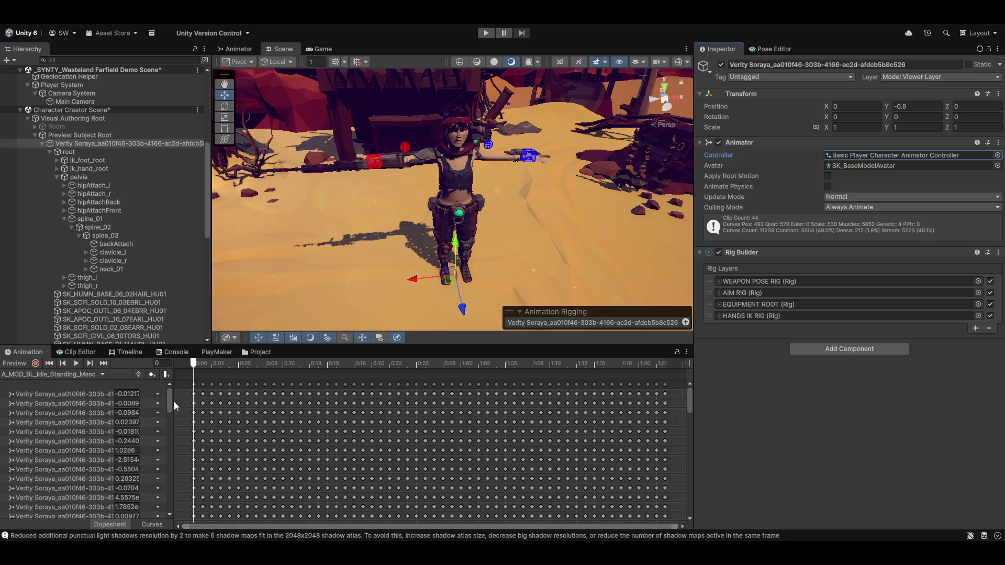
drag(173, 426, 207, 425)
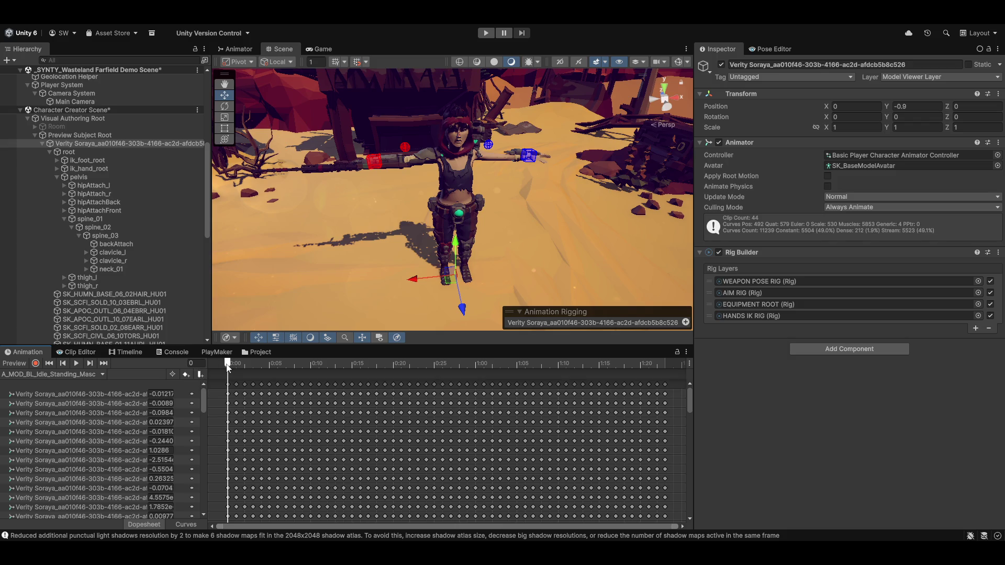
click(14, 364)
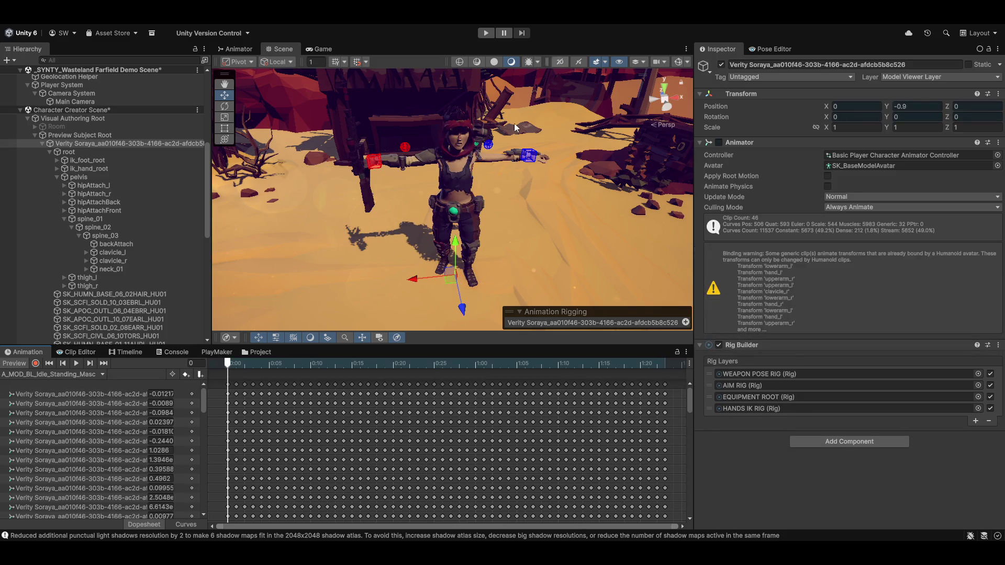
Step: Exit the Animation window preview so the character drops the idle clip's pose
drag(508, 155, 490, 219)
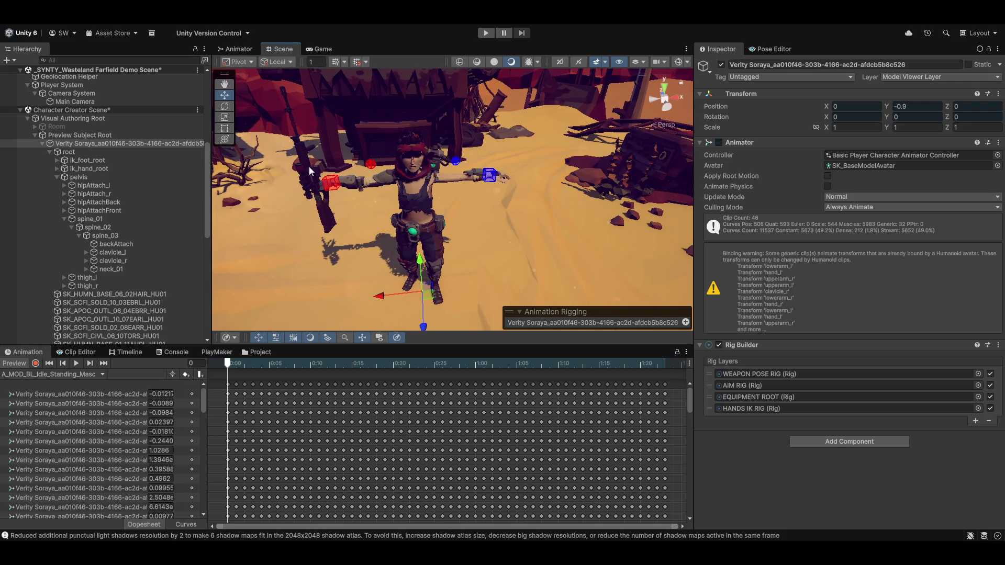
scroll(137, 212, down, 10)
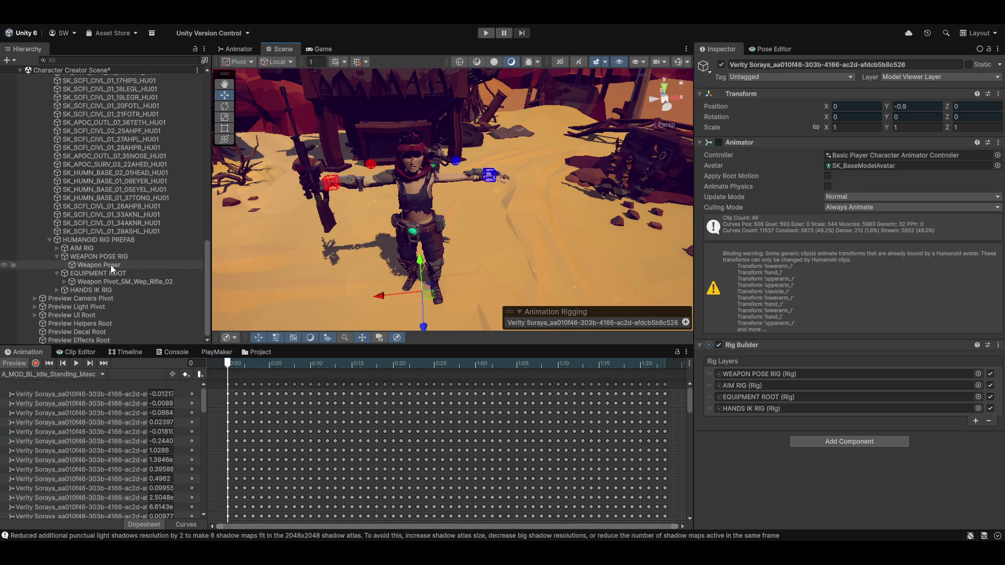
click(10, 364)
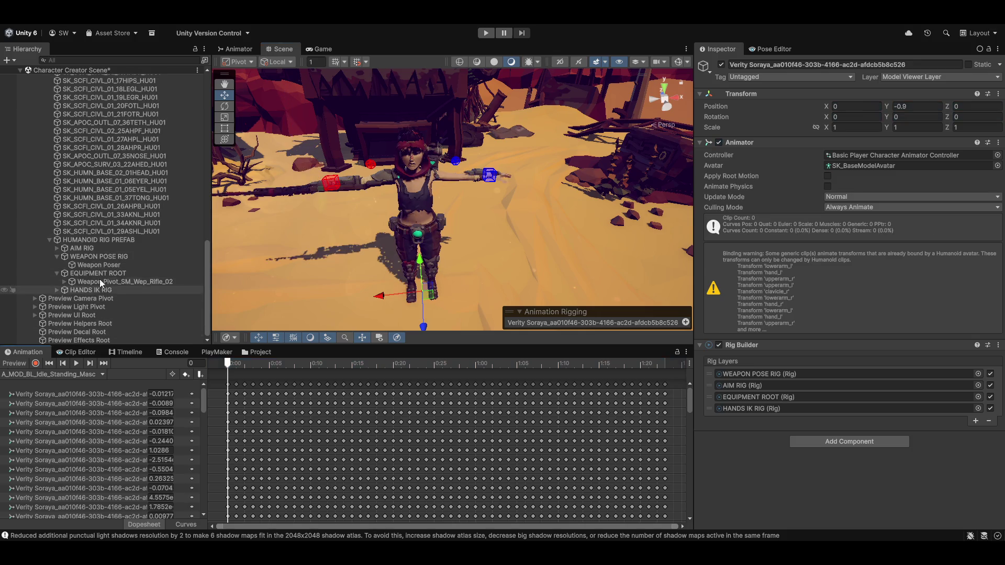
Step: Inspect the rig layers and expand HANDS IK RIG to show both hands' IK targets and hints
click(89, 257)
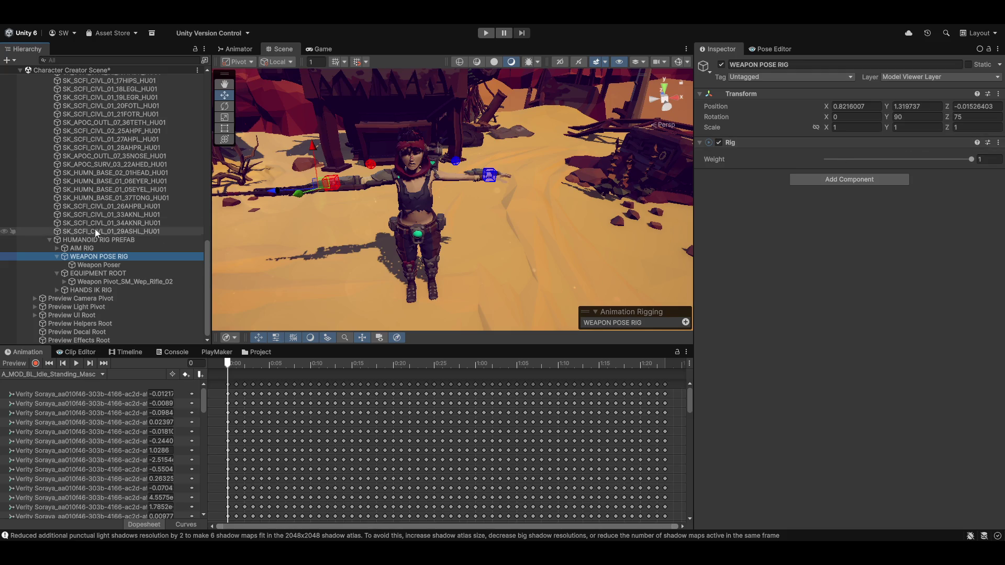
click(85, 281)
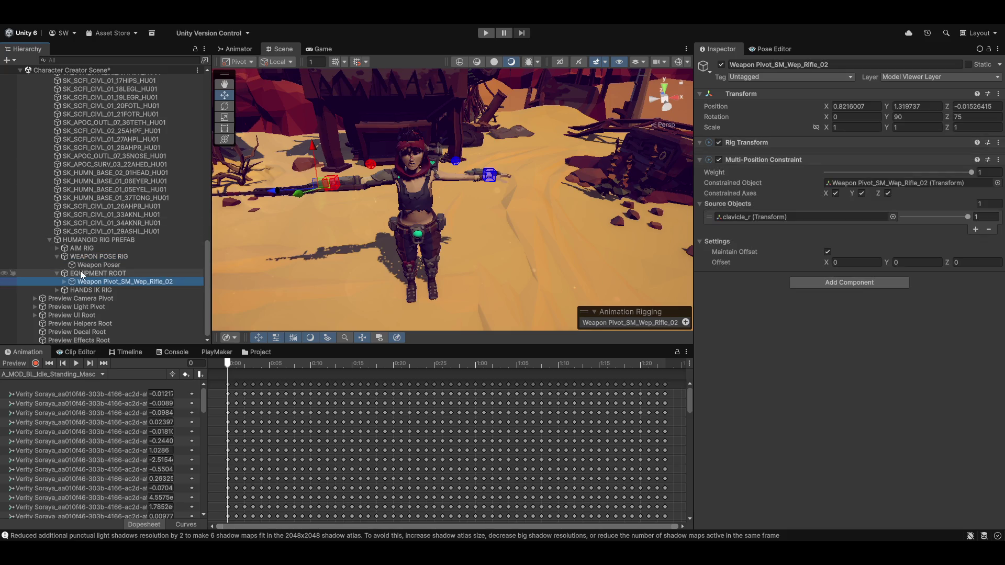
click(78, 274)
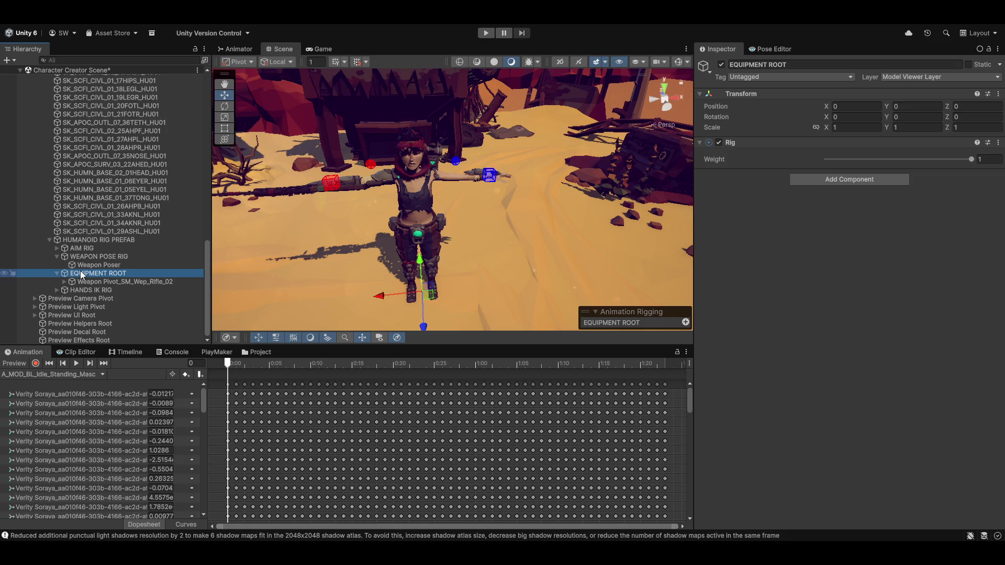
click(58, 292)
click(56, 290)
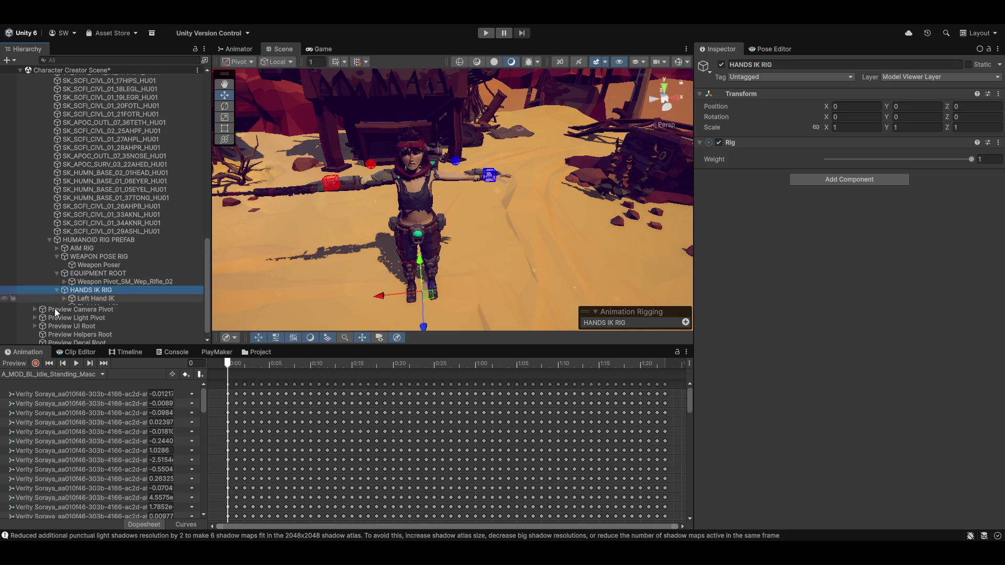
click(85, 298)
click(88, 307)
click(63, 298)
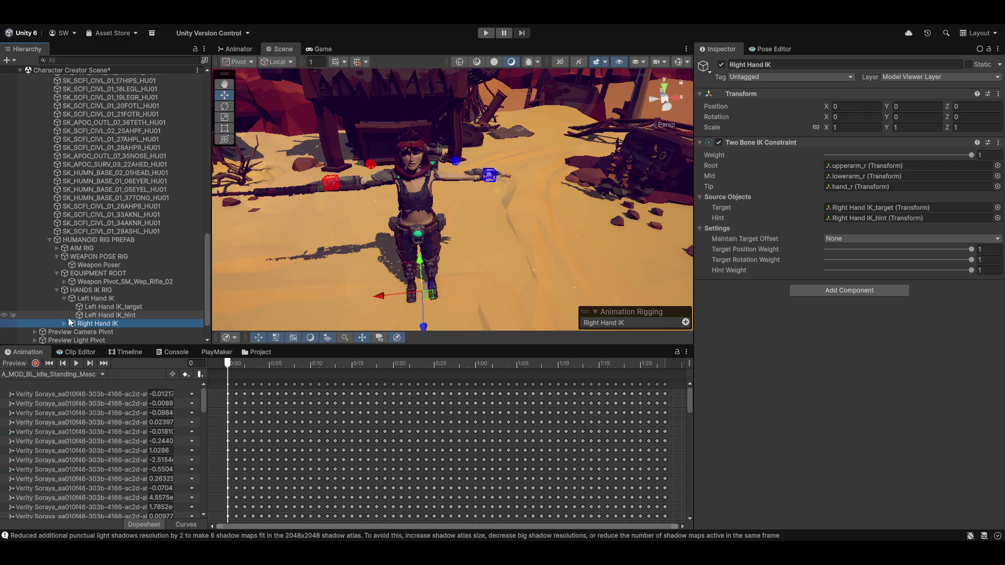
click(64, 324)
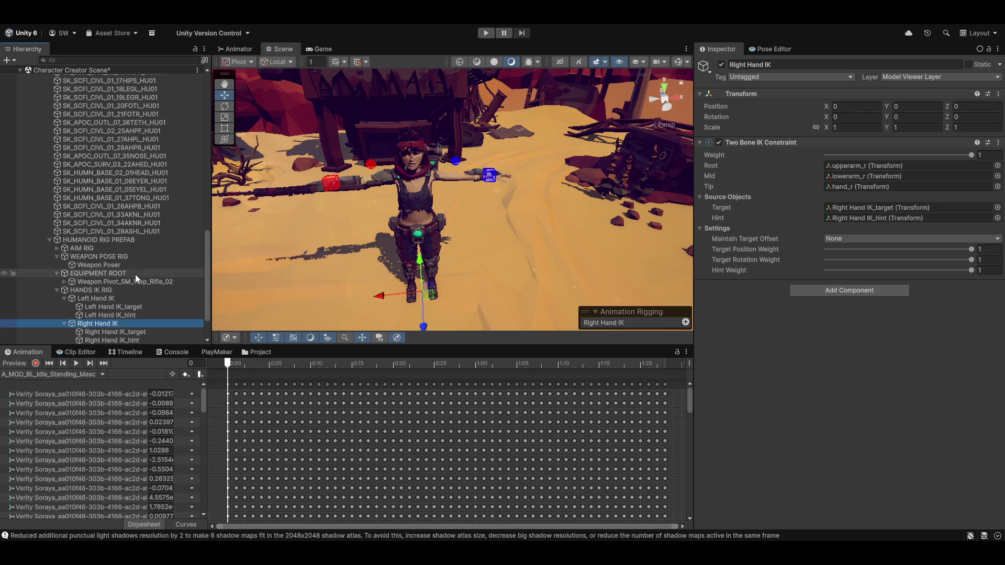
Step: Expand the rifle pivot to reveal the rifle parts, Rig Targets and grip targets
scroll(135, 274, down, 3)
click(65, 232)
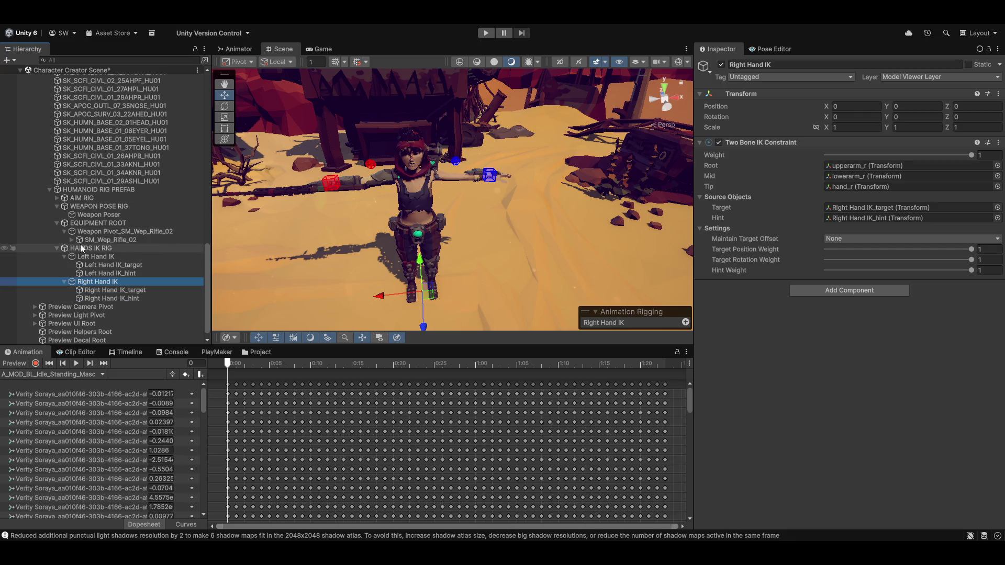
click(71, 240)
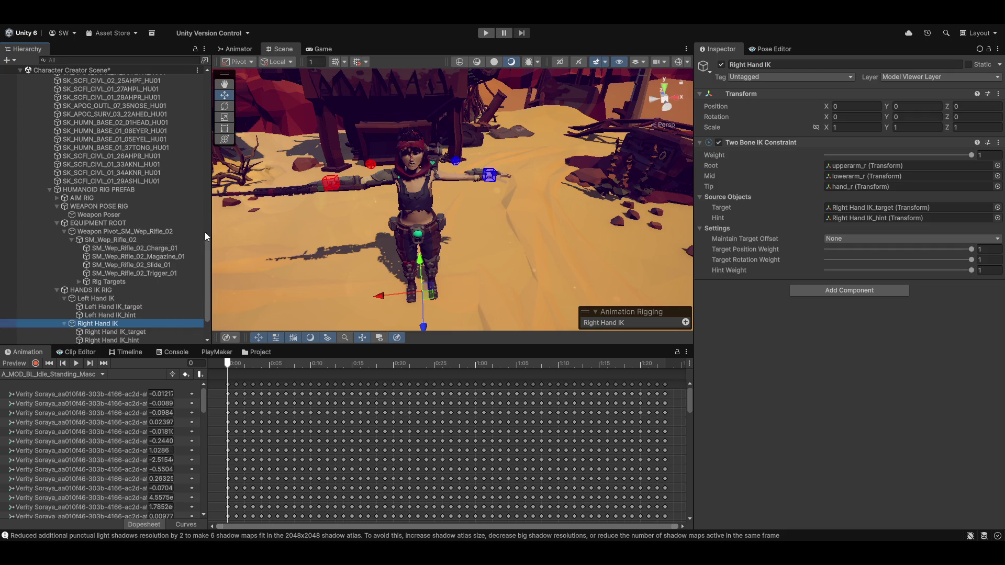
click(79, 282)
scroll(163, 296, down, 5)
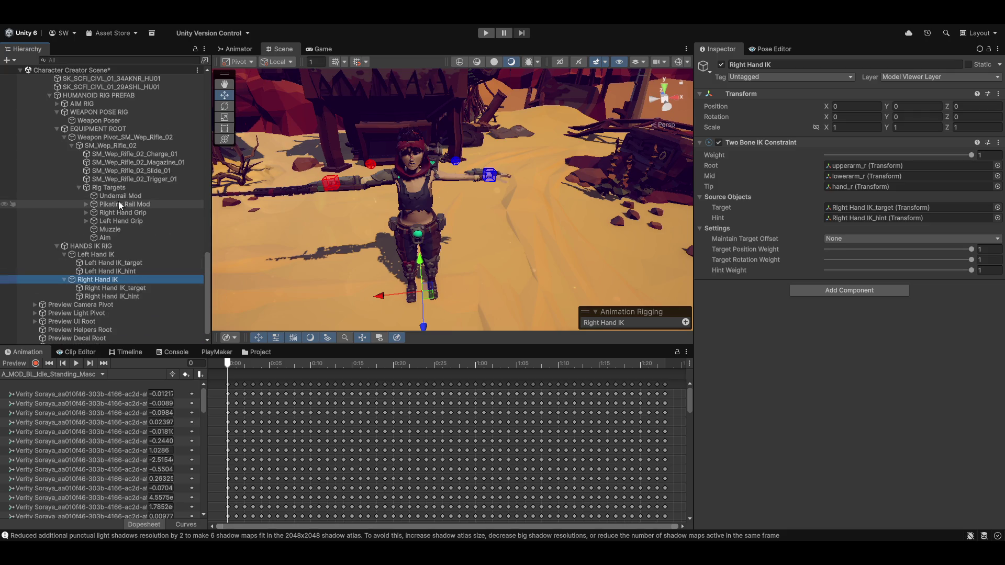
Step: Expand both hand grips and move Right Hand IK above Left Hand IK
click(86, 222)
click(89, 211)
click(86, 213)
scroll(134, 267, down, 2)
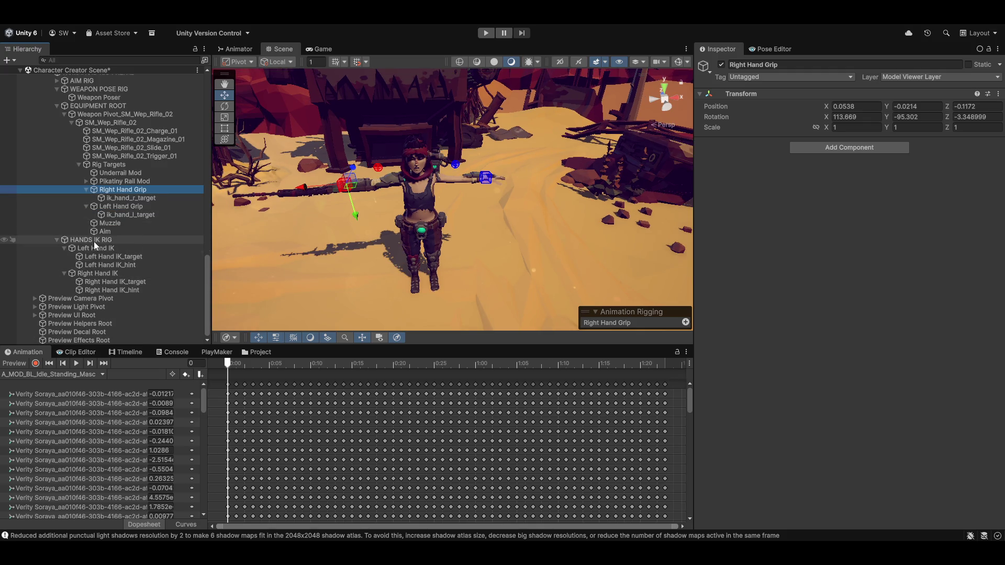
click(86, 272)
drag(85, 273, 100, 246)
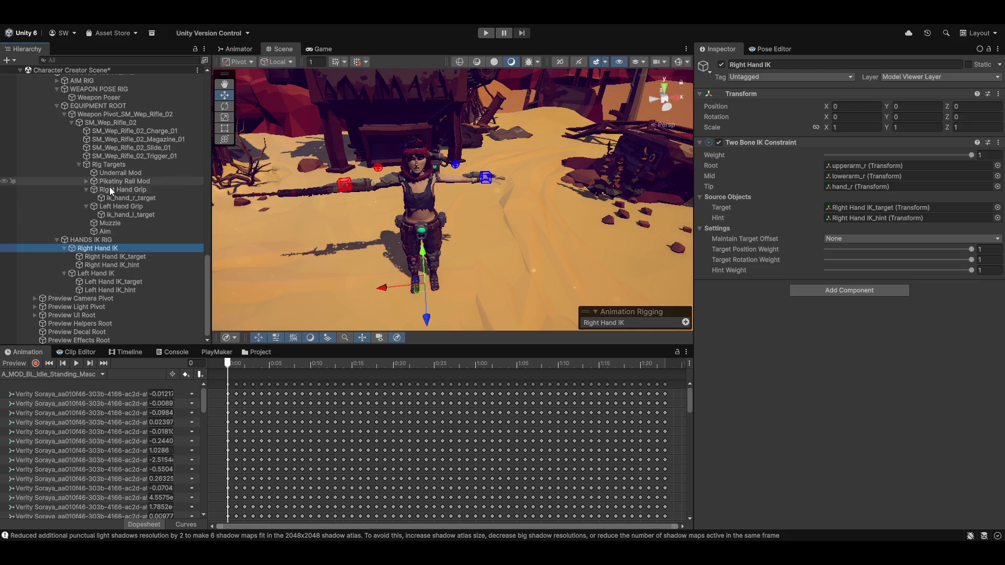
Step: Parent Right and Left Hand IK_target under ik_hand_r_target and ik_hand_l_target
click(97, 256)
mouse_move(97, 256)
mouse_down()
mouse_move(128, 218)
mouse_move(118, 200)
mouse_up()
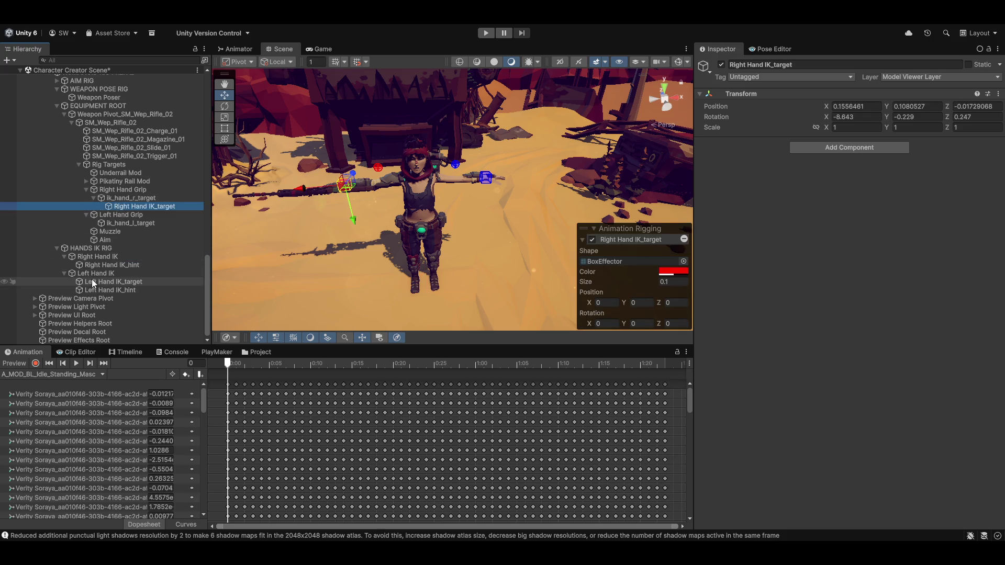
mouse_move(90, 281)
mouse_down()
mouse_move(122, 269)
mouse_move(145, 224)
mouse_up()
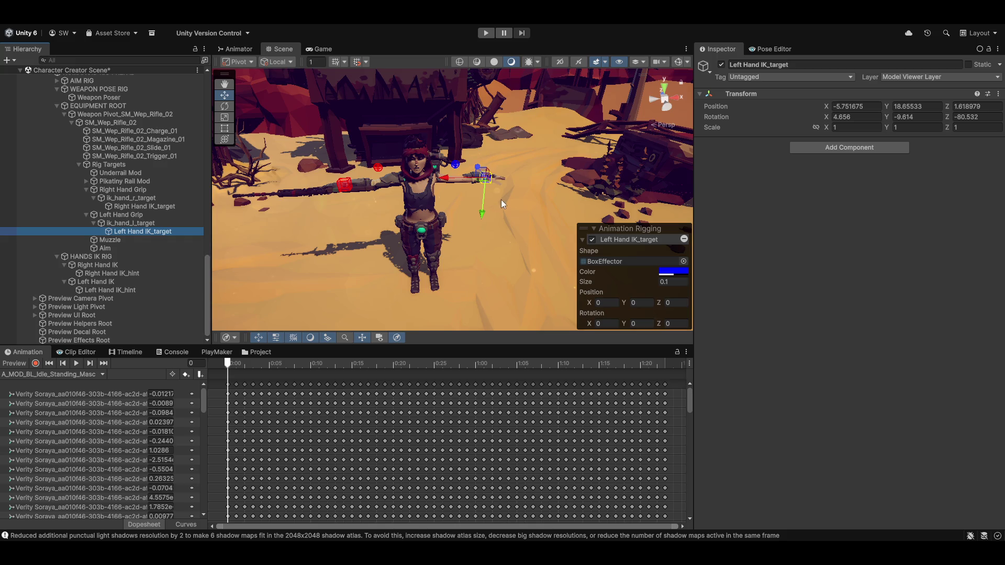
click(999, 94)
Step: Reset both hand IK_target transforms to zero and preview the idle clip with the rifle gripped
click(923, 107)
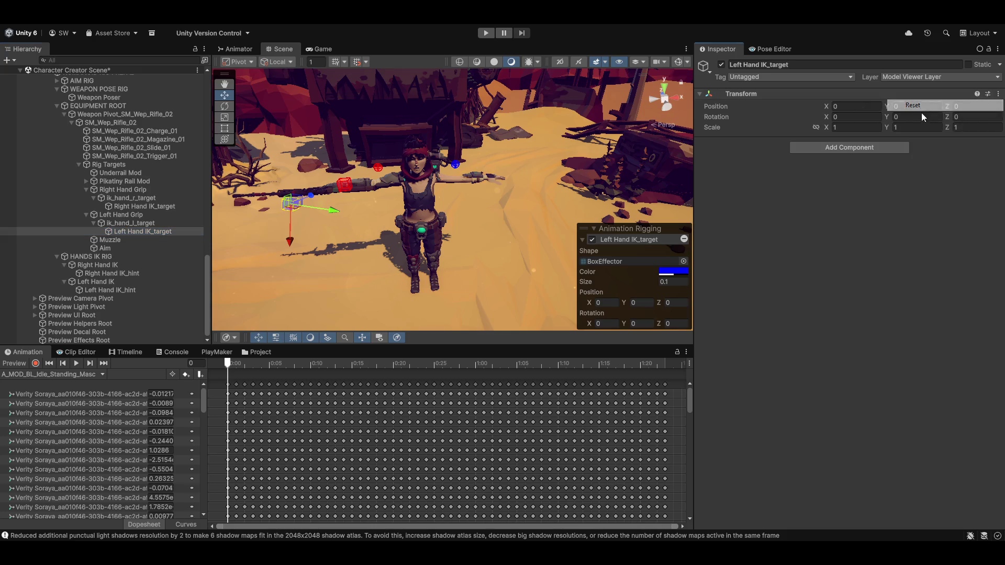
click(139, 207)
click(999, 94)
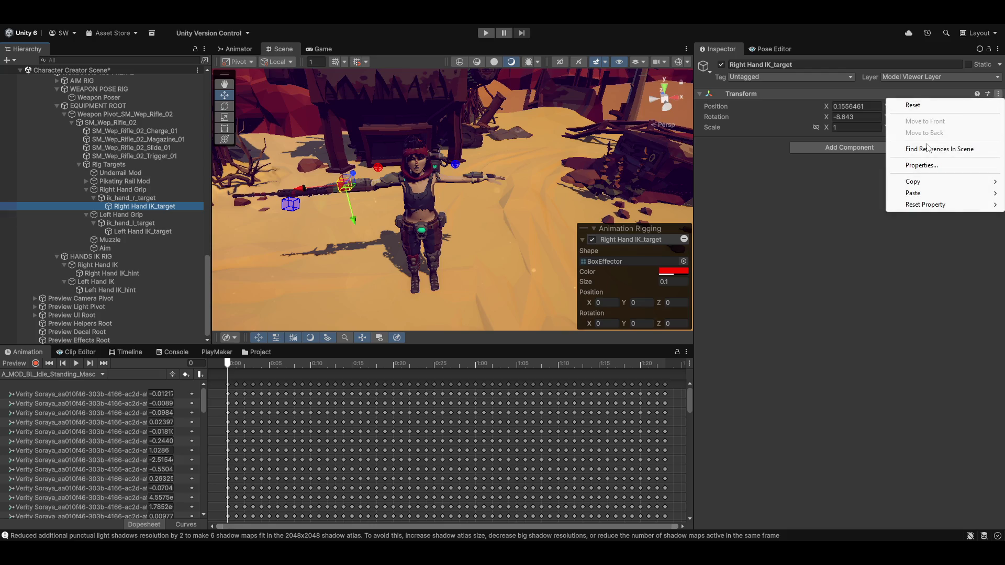
click(924, 107)
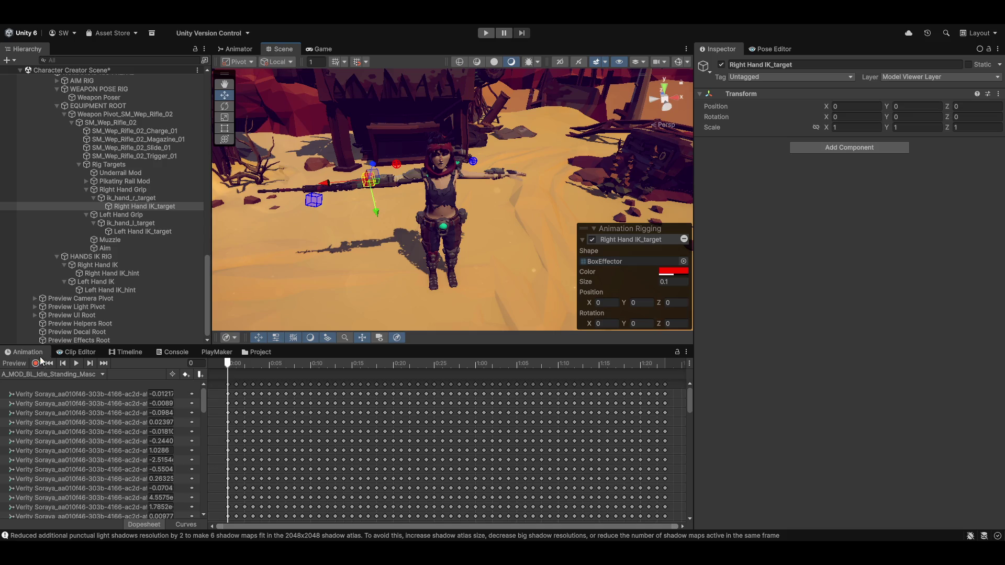
click(13, 364)
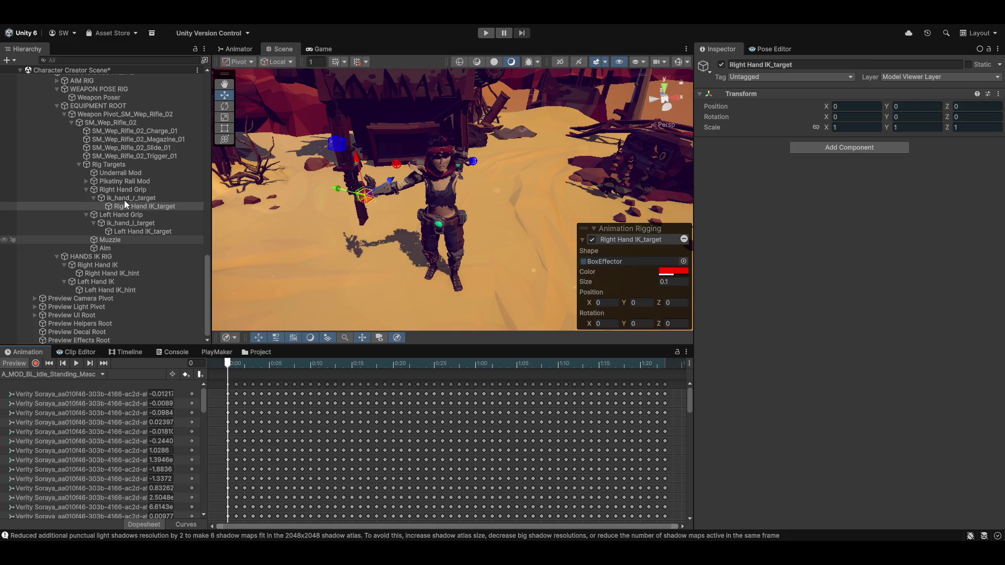
click(102, 98)
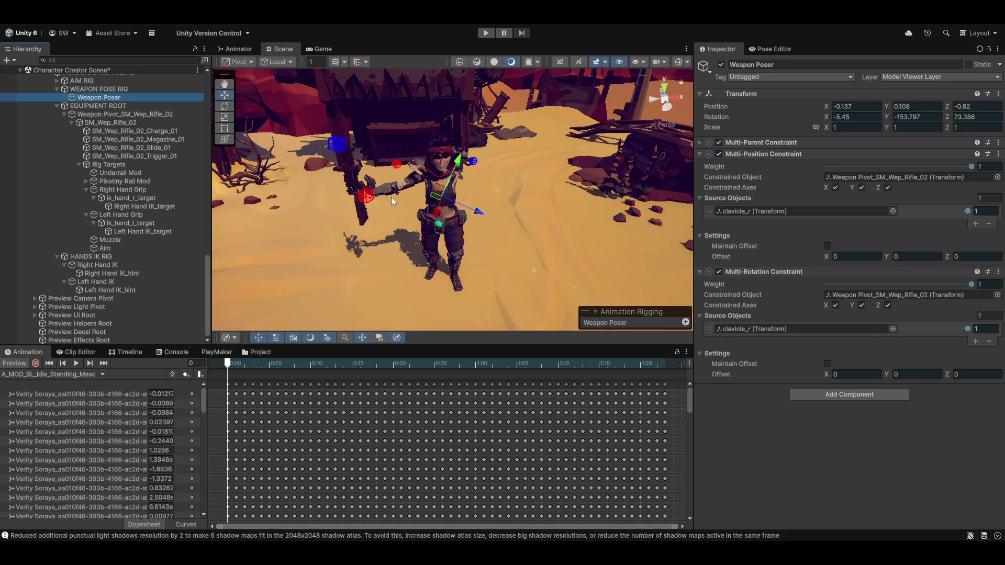
Step: Enable Maintain Offset on Weapon Poser's rotation and position constraints
scroll(389, 201, up, 5)
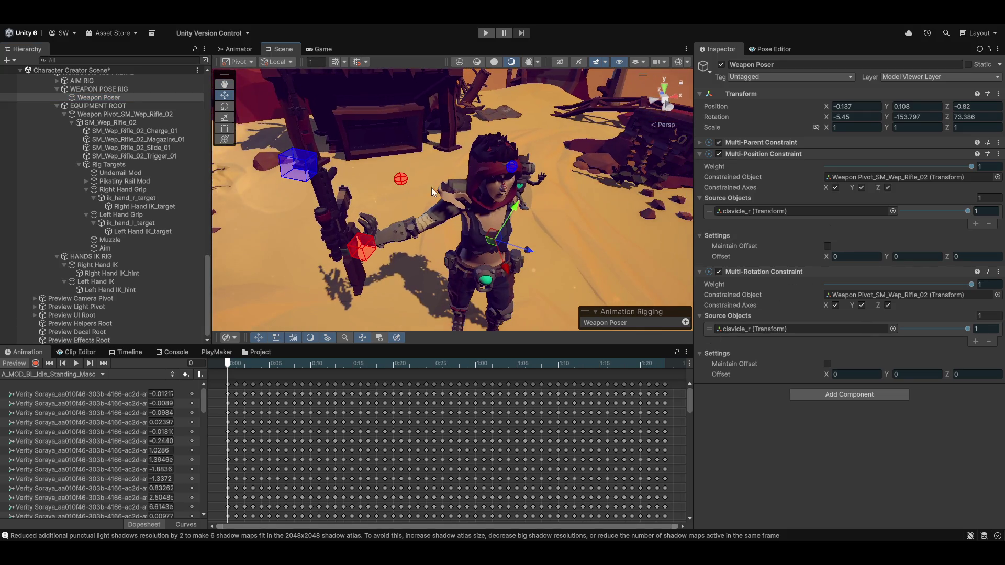
scroll(432, 192, up, 2)
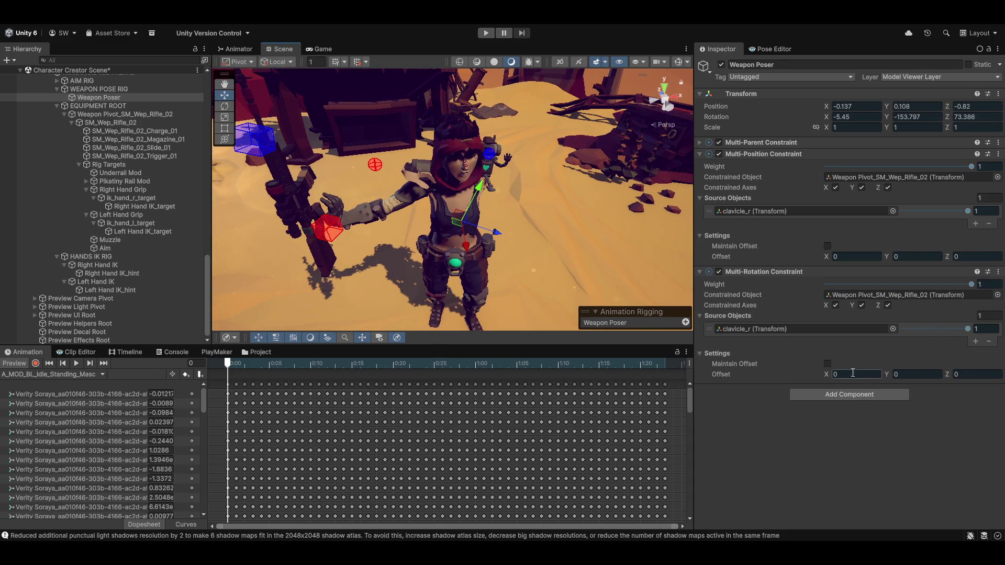
click(828, 364)
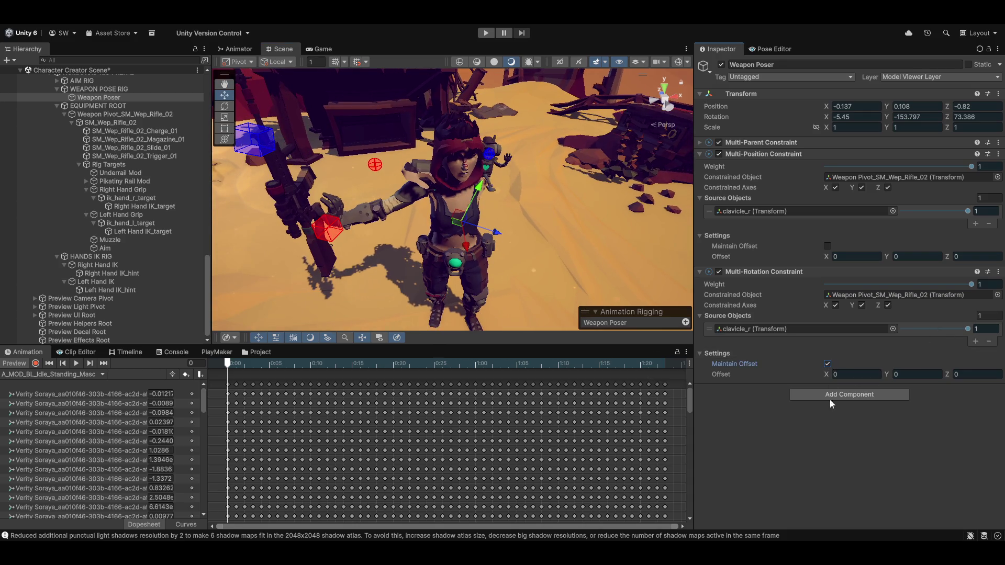
click(828, 245)
Step: Tune the rotation offset to tilt the rifle, with Y at -0.69 and Z at -9.09
mouse_move(825, 375)
mouse_down()
mouse_move(963, 370)
mouse_move(25, 369)
mouse_move(157, 341)
mouse_move(391, 315)
mouse_move(253, 291)
mouse_move(637, 262)
mouse_move(359, 280)
mouse_move(425, 287)
mouse_up()
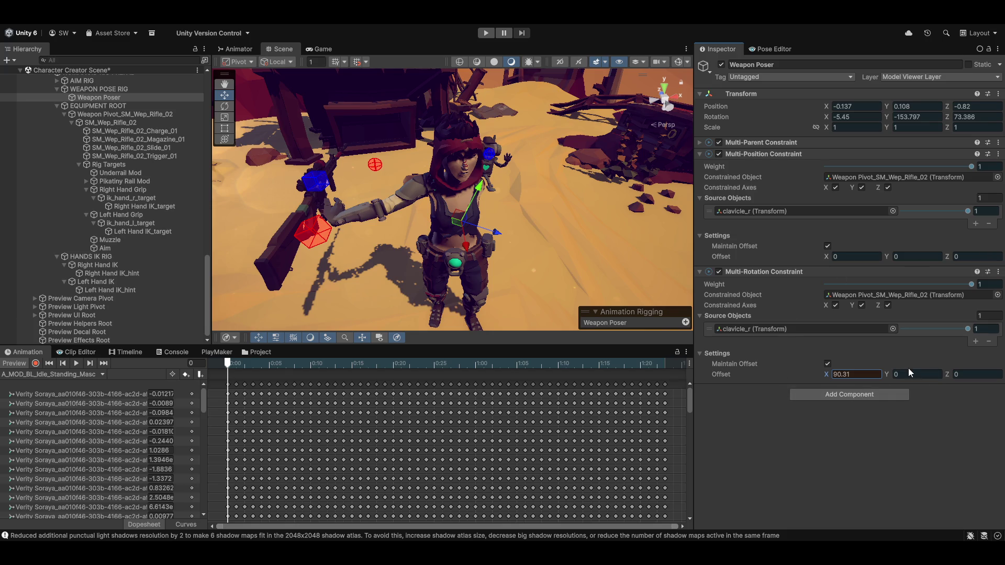
mouse_move(886, 374)
mouse_down()
mouse_move(879, 301)
mouse_move(888, 306)
mouse_up()
click(965, 375)
mouse_move(965, 375)
mouse_down()
mouse_move(880, 340)
mouse_move(801, 342)
mouse_up()
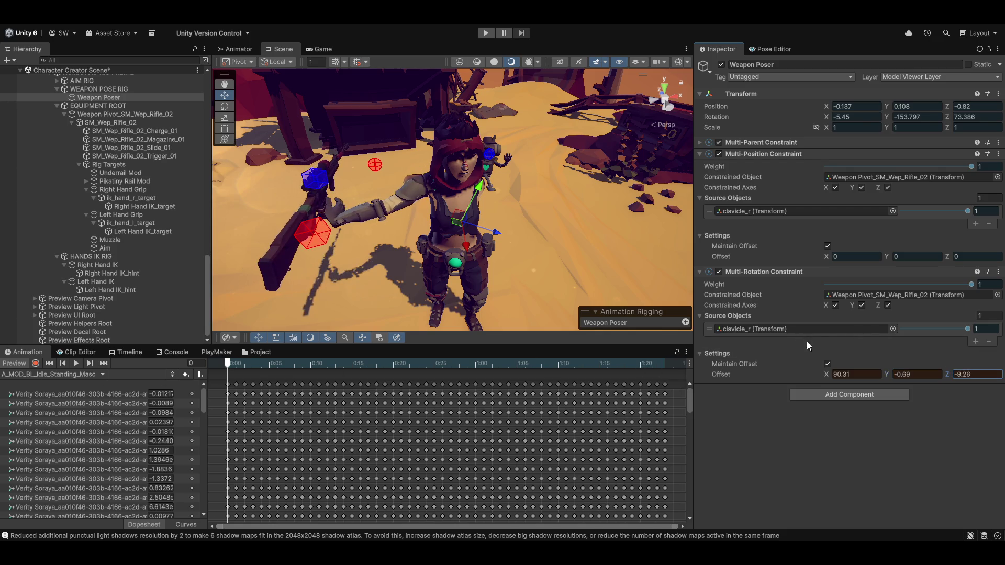
click(827, 375)
mouse_move(859, 378)
mouse_down()
mouse_move(882, 375)
mouse_move(887, 316)
mouse_move(611, 343)
mouse_move(799, 324)
mouse_up()
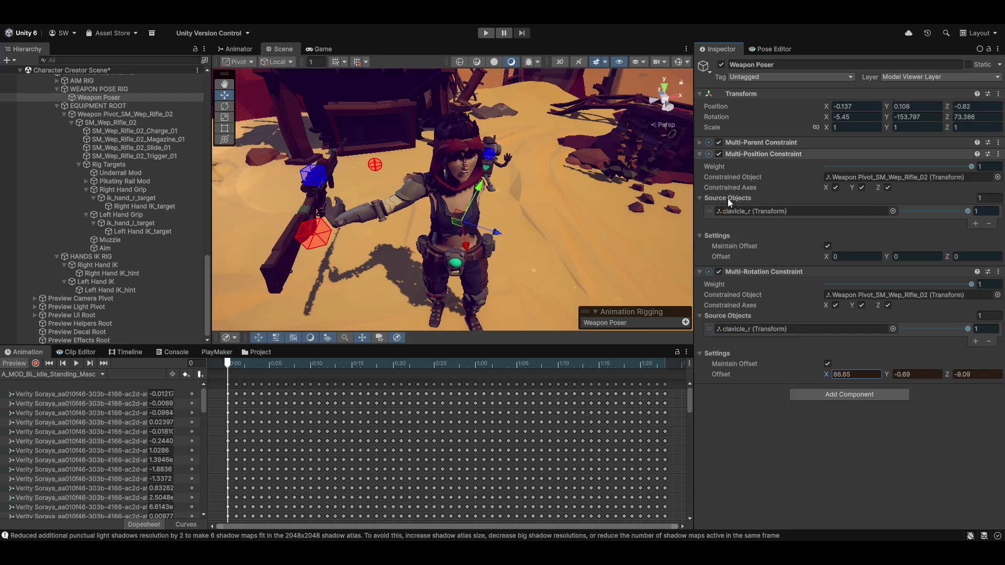
Step: Adjust the position offset X and Y, then move Weapon Poser along its Z axis
drag(825, 254, 837, 256)
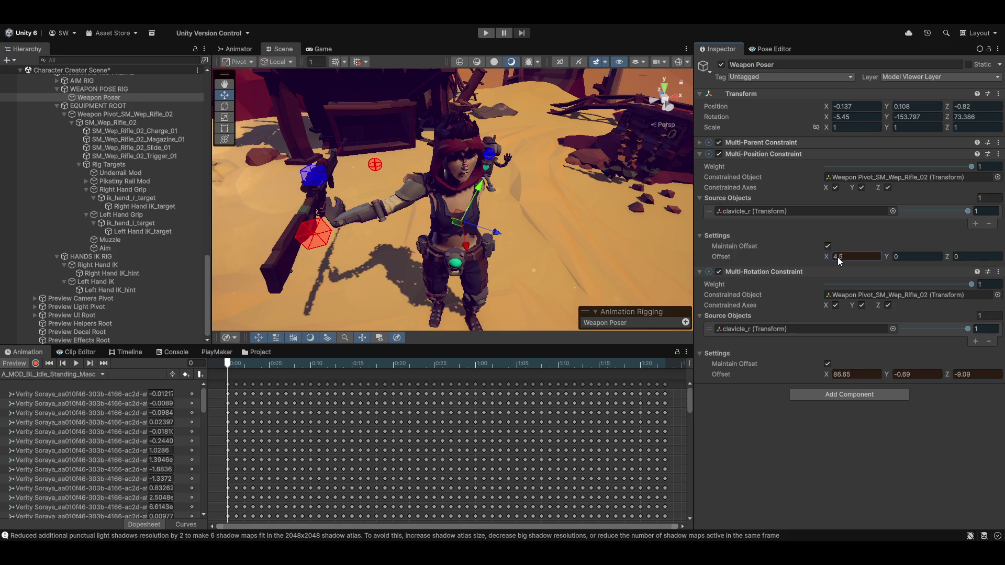
drag(936, 269, 883, 262)
mouse_move(963, 264)
mouse_down()
mouse_move(347, 263)
mouse_move(366, 258)
mouse_up()
mouse_move(502, 234)
mouse_down()
mouse_move(547, 244)
mouse_move(556, 288)
mouse_up()
mouse_move(532, 251)
mouse_down()
mouse_move(494, 235)
mouse_move(481, 262)
mouse_up()
Step: Try rotating Weapon Poser, undo it, and disable the Multi-Rotation Constraint
key(e)
key(x)
mouse_move(461, 270)
mouse_down()
mouse_move(564, 265)
mouse_move(495, 281)
mouse_up()
key(ctrl+z)
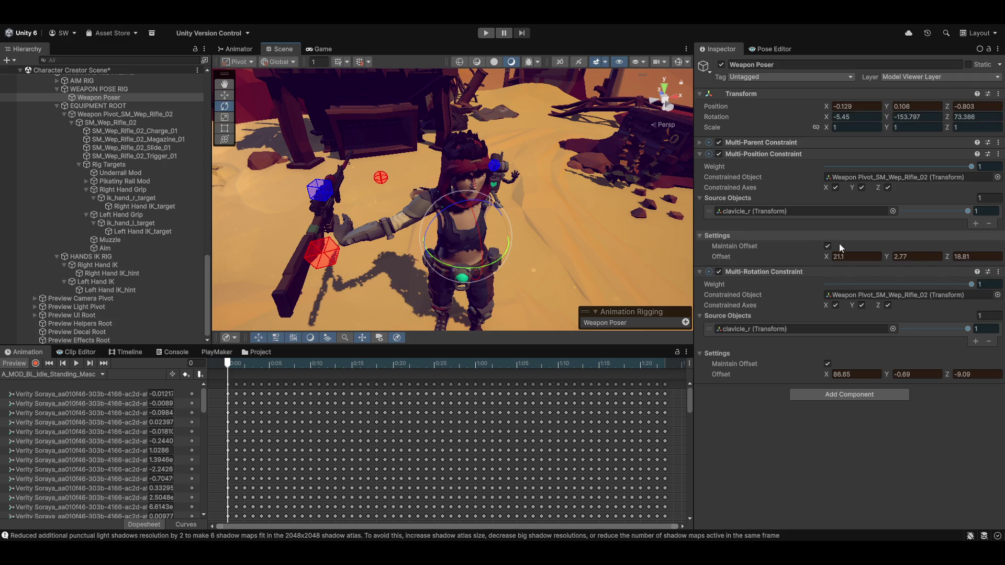
click(719, 272)
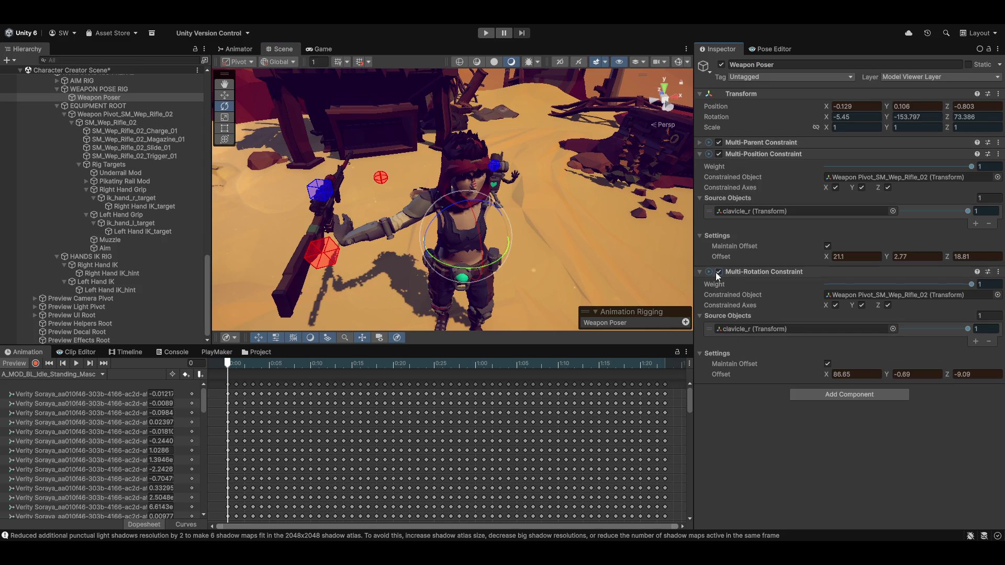
click(699, 272)
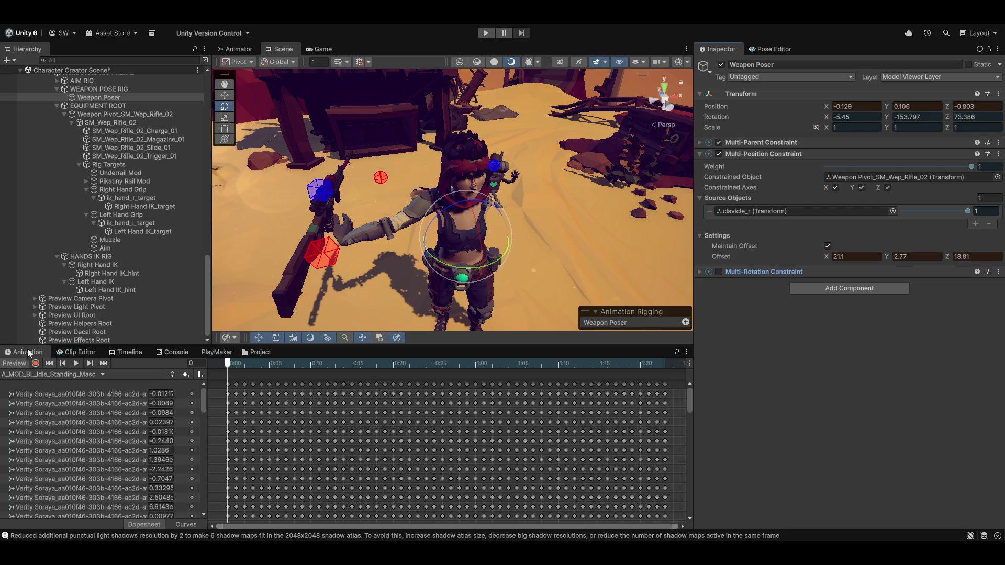
Step: Recheck the rifle in the clip preview and nudge position offset X to 0.33
click(13, 366)
mouse_move(558, 219)
mouse_down()
mouse_move(596, 284)
mouse_move(529, 272)
mouse_move(565, 220)
mouse_move(516, 224)
mouse_move(529, 250)
mouse_move(576, 241)
mouse_up()
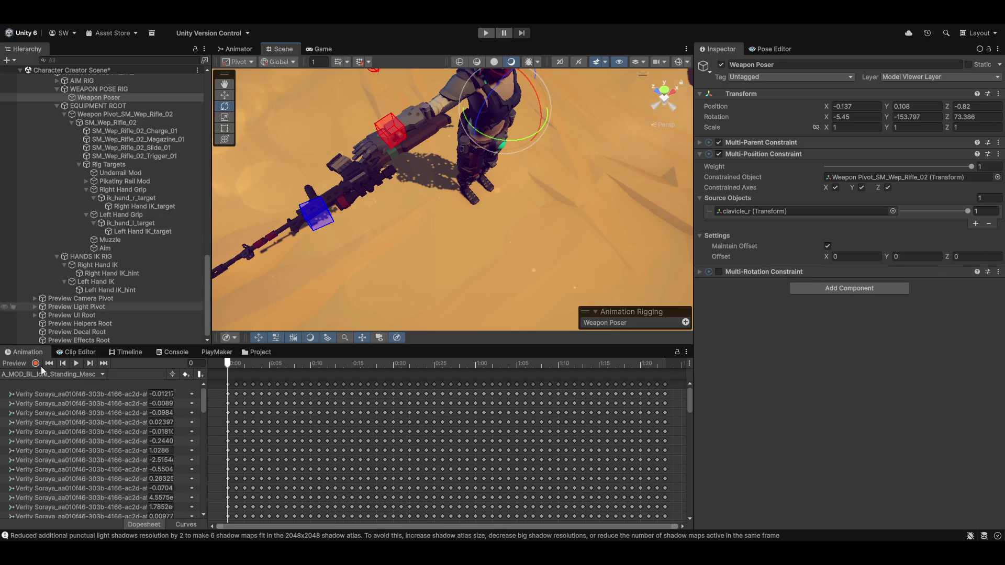
click(16, 364)
drag(581, 166, 539, 219)
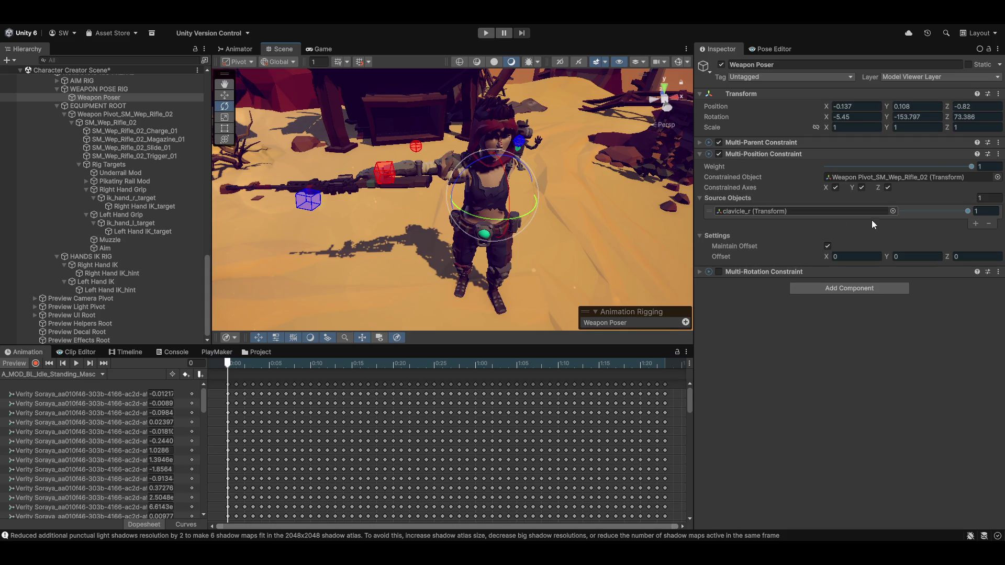
mouse_move(824, 254)
mouse_down()
mouse_move(837, 256)
mouse_move(233, 266)
mouse_move(70, 228)
mouse_move(509, 267)
mouse_up()
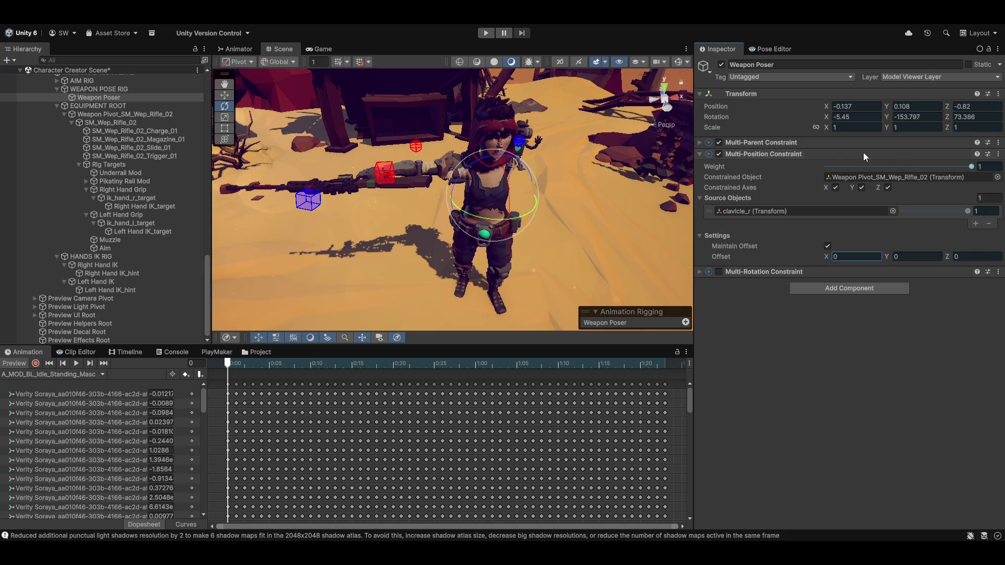
Step: Set the Multi-Parent Constraint's Maintain Offset to Position and Rotation
click(701, 142)
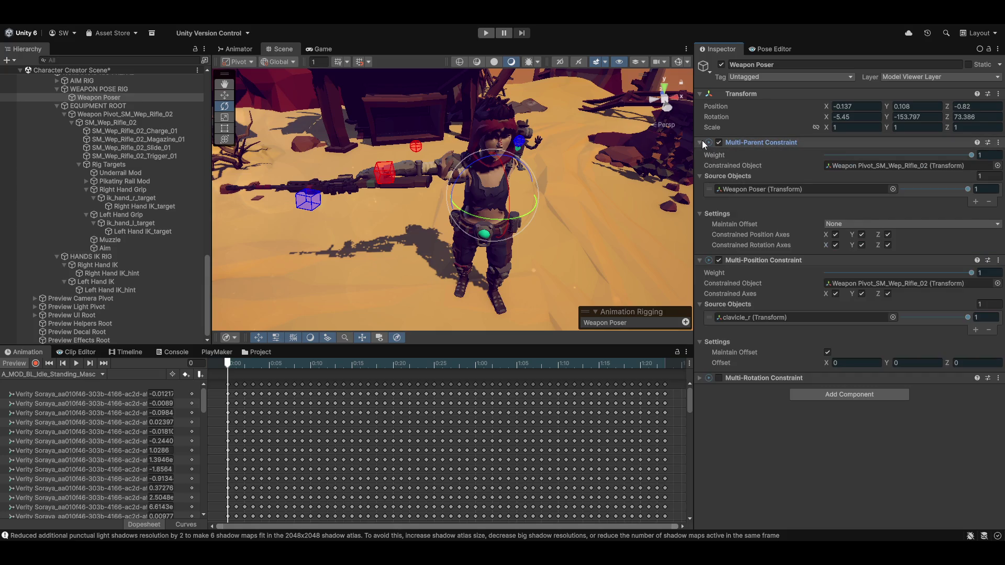
click(905, 224)
click(880, 247)
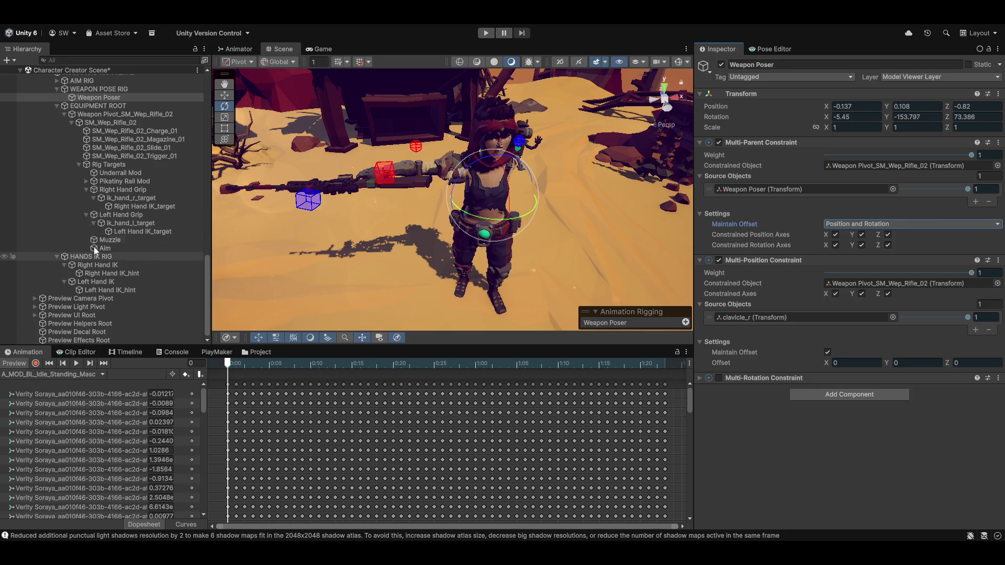
Step: Inspect EQUIPMENT ROOT, the character root, AIM RIG, Weapon Poser and WEAPON POSE RIG
click(108, 107)
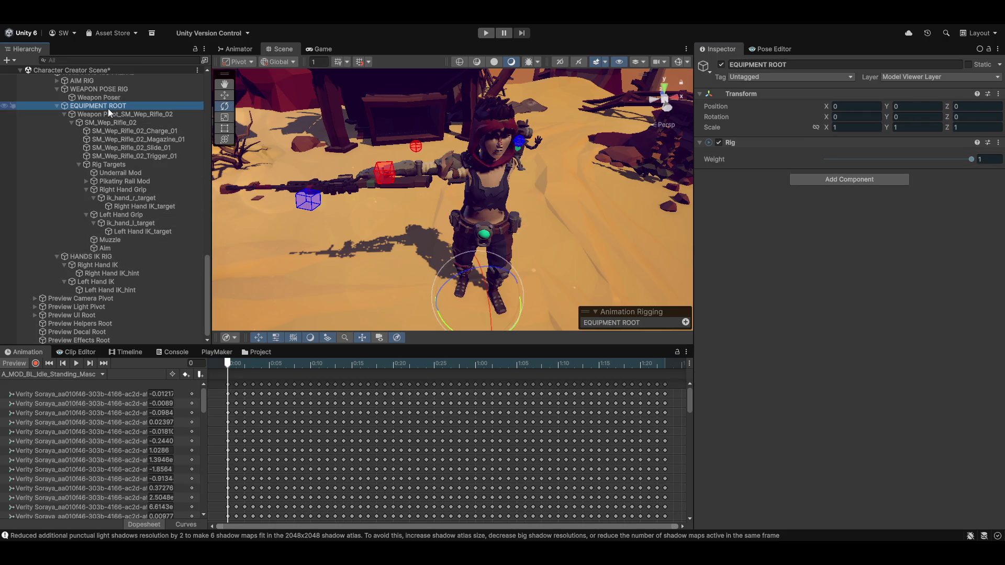
scroll(139, 152, up, 4)
scroll(131, 186, up, 10)
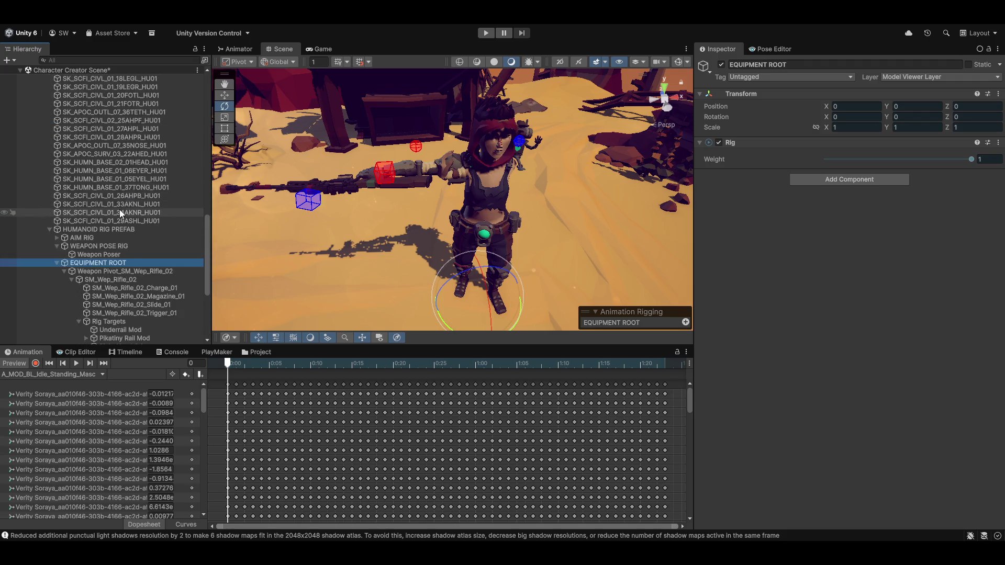
scroll(90, 134, up, 3)
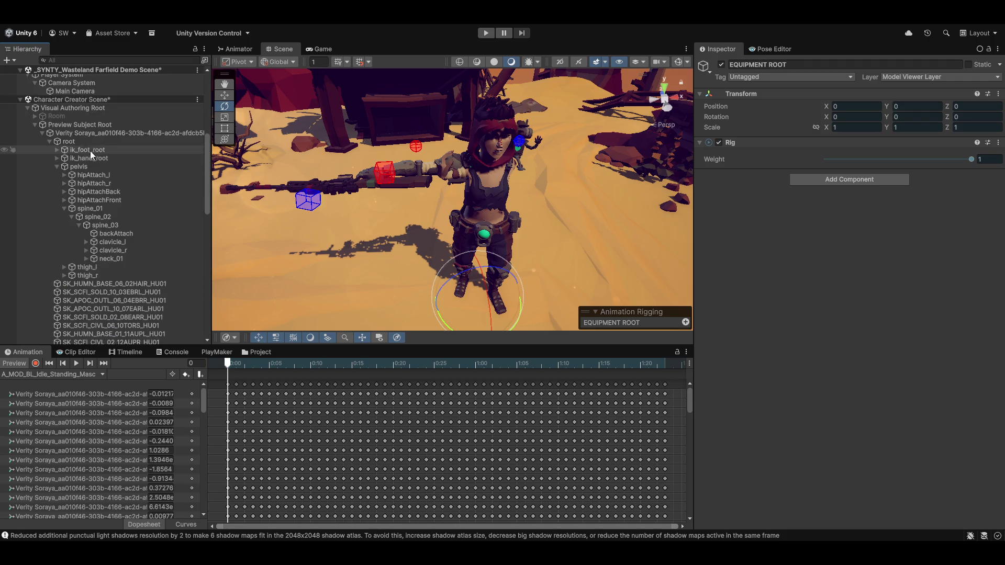
click(86, 133)
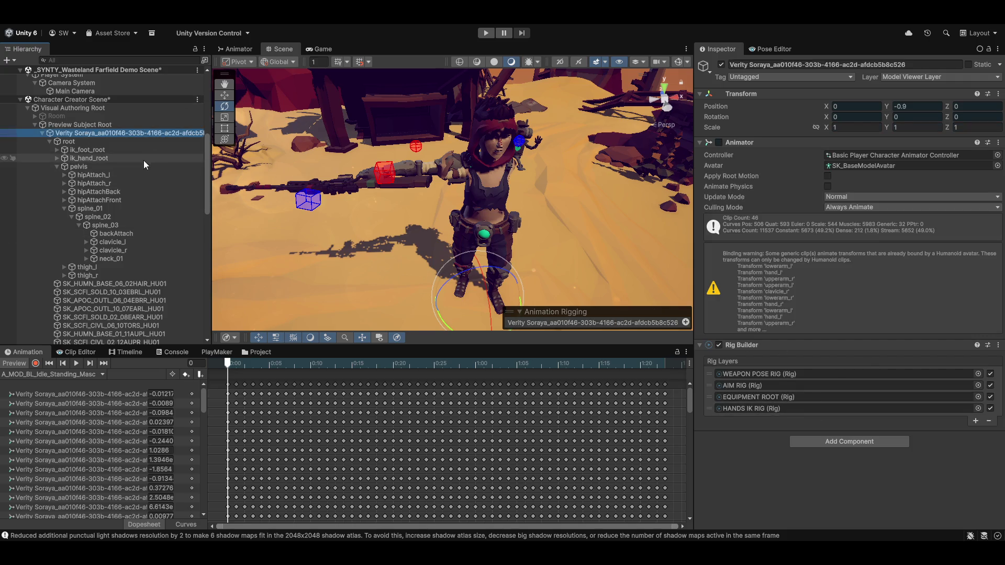
scroll(133, 175, down, 15)
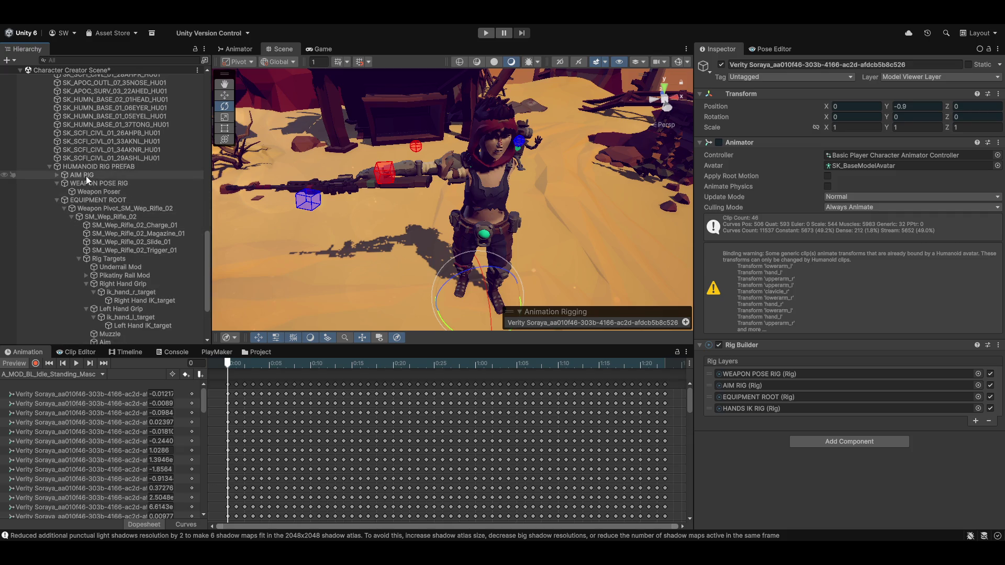
click(86, 176)
click(83, 193)
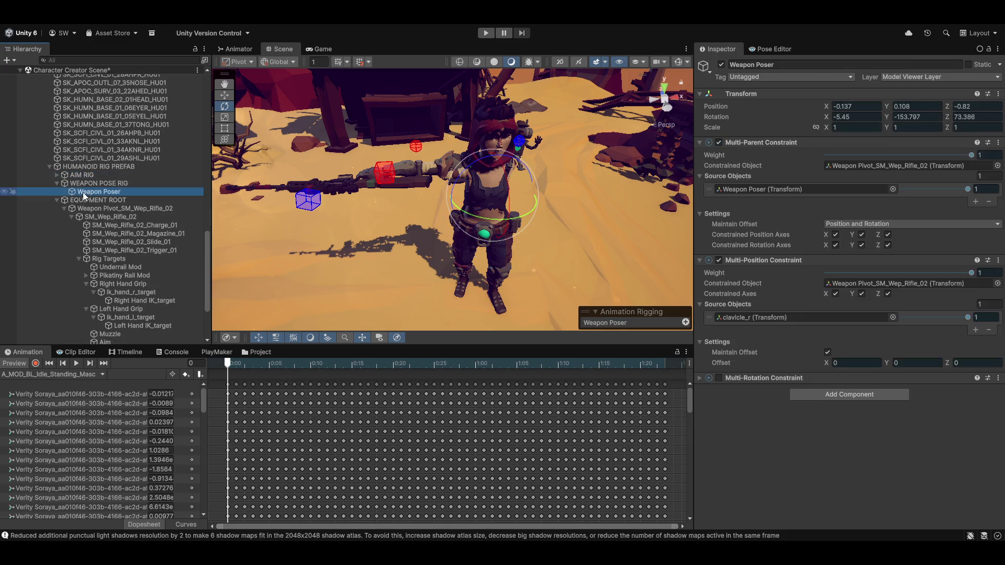
click(77, 186)
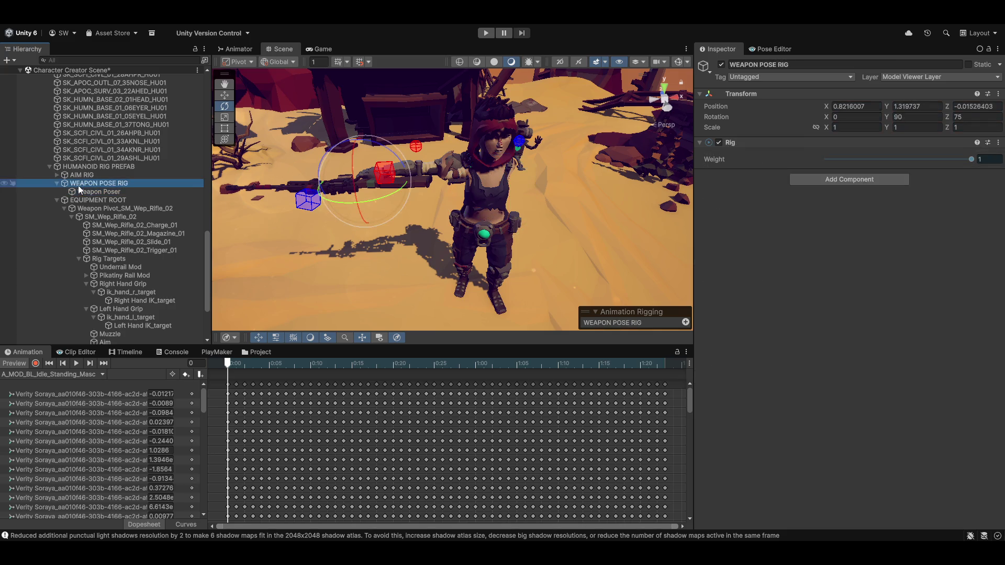
click(84, 200)
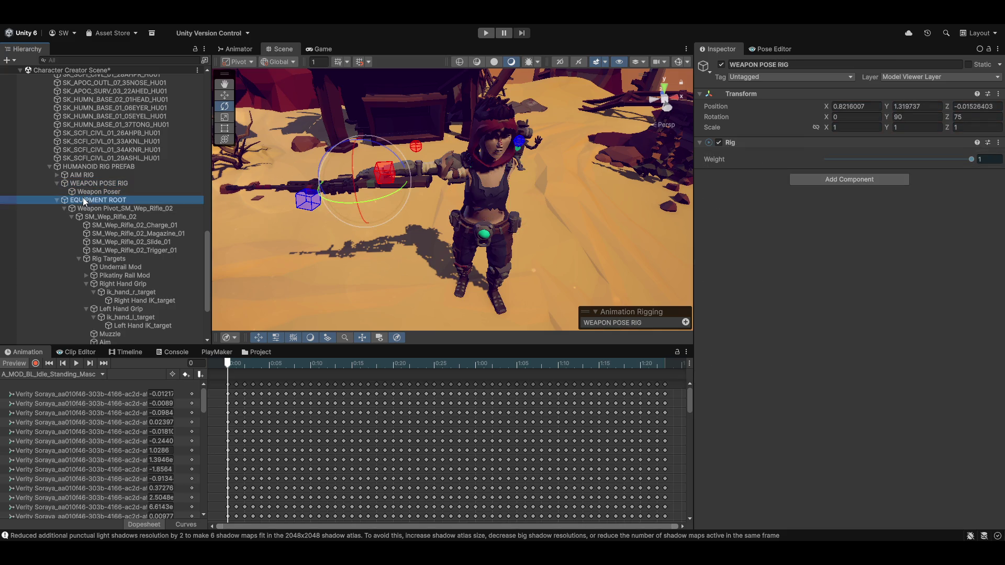
Step: Try an Offset X of -0.71 on the rifle's Weapon Pivot, cancel, then remove its Multi-Position Constraint
click(90, 208)
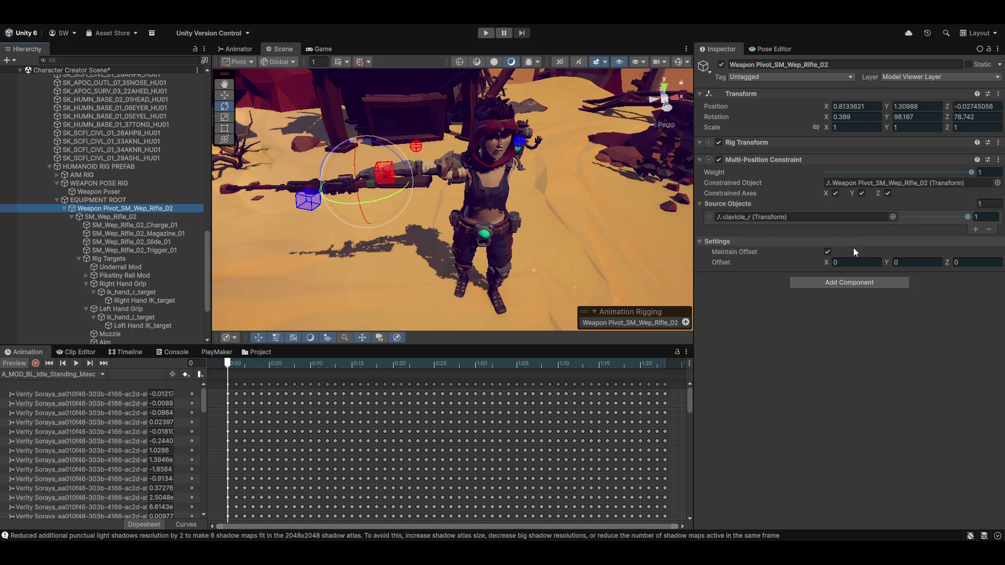
click(832, 262)
text(0.76)
key(BackSpace)
key(BackSpace)
key(BackSpace)
text(-0.71)
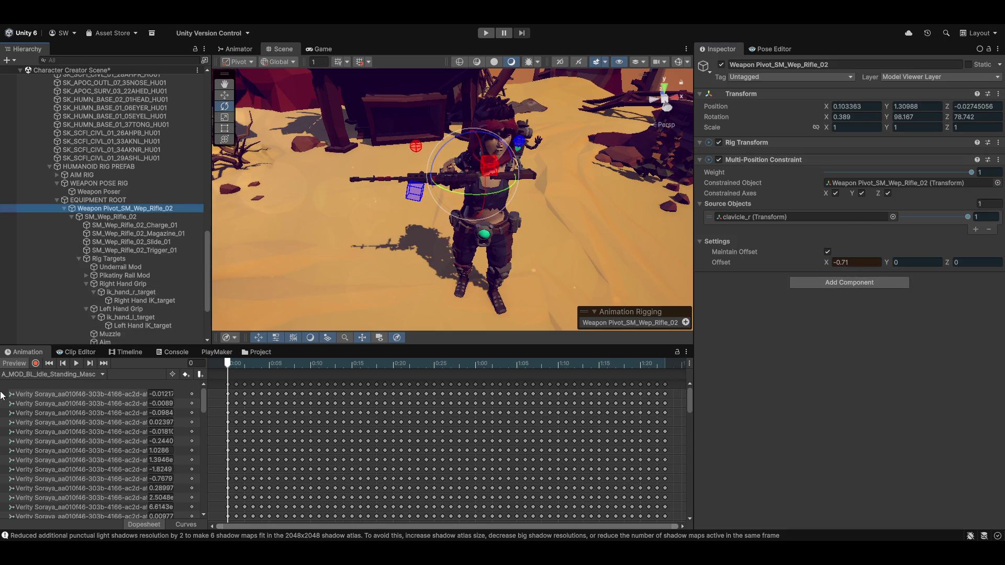
key(Escape)
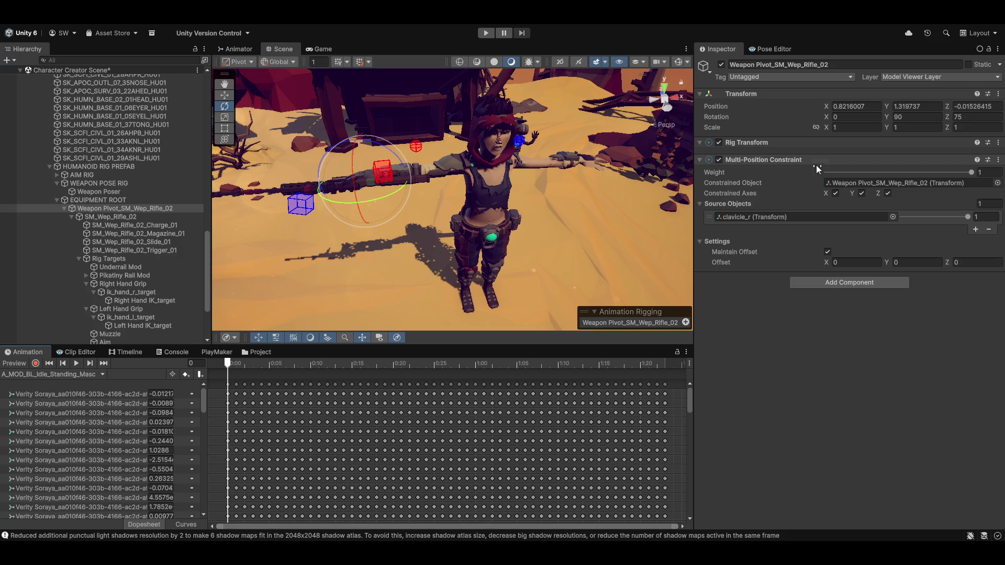
right_click(790, 160)
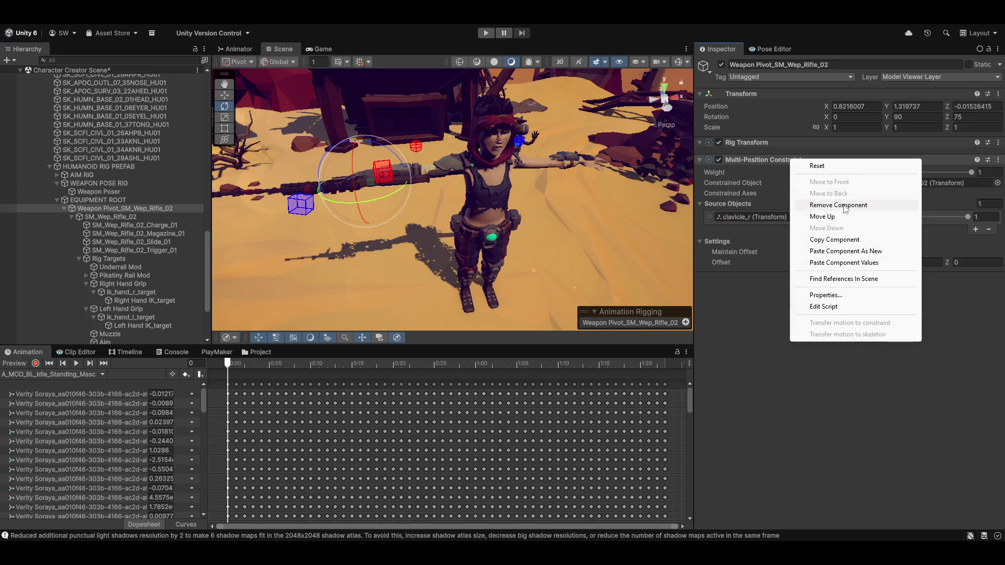
click(841, 206)
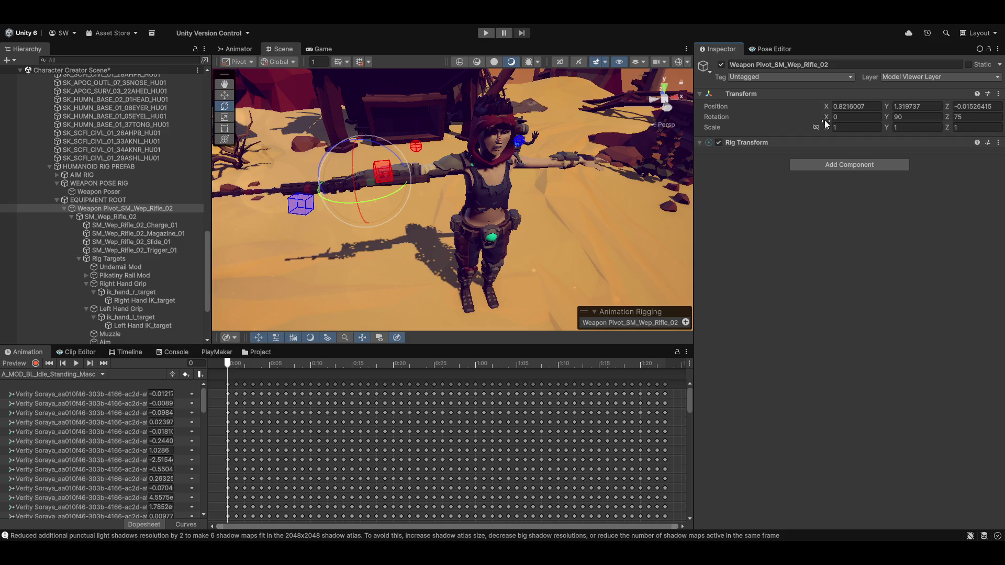
Step: Enable the Weapon Poser's Multi-Rotation Constraint and turn on the animation preview
click(80, 192)
click(719, 378)
click(14, 363)
drag(414, 208, 346, 219)
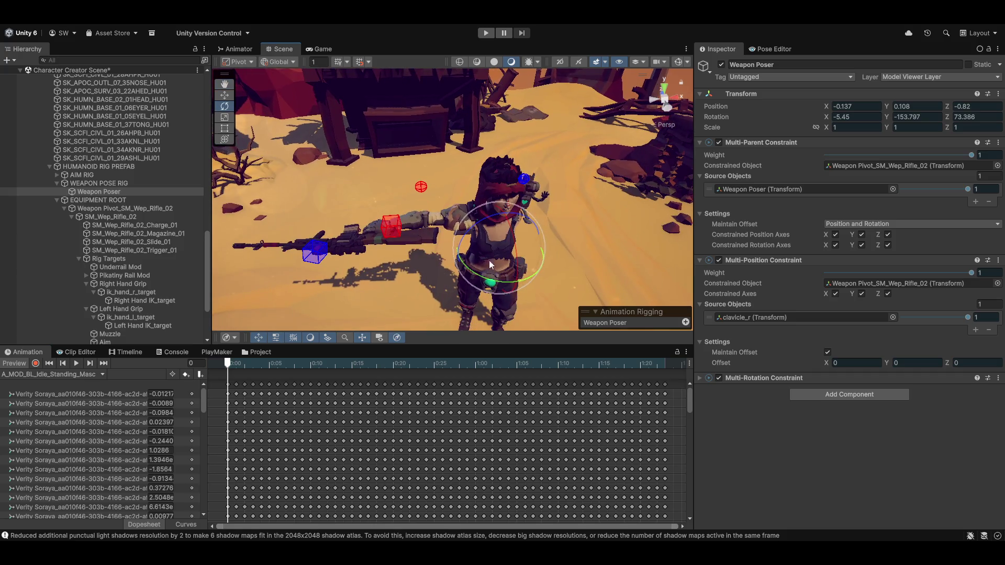
click(712, 378)
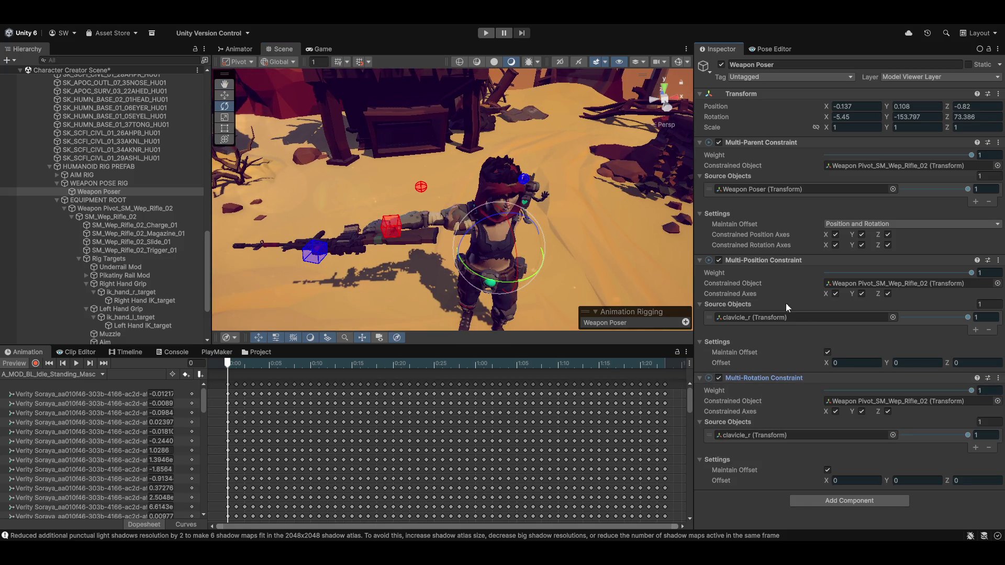
Step: Scrub position offsets (X -0.76, Y -0.07, Z 0.12) and rotation offset to -4.24, -139.04, 99.42
mouse_move(828, 364)
mouse_down()
mouse_move(837, 366)
mouse_move(825, 363)
mouse_up()
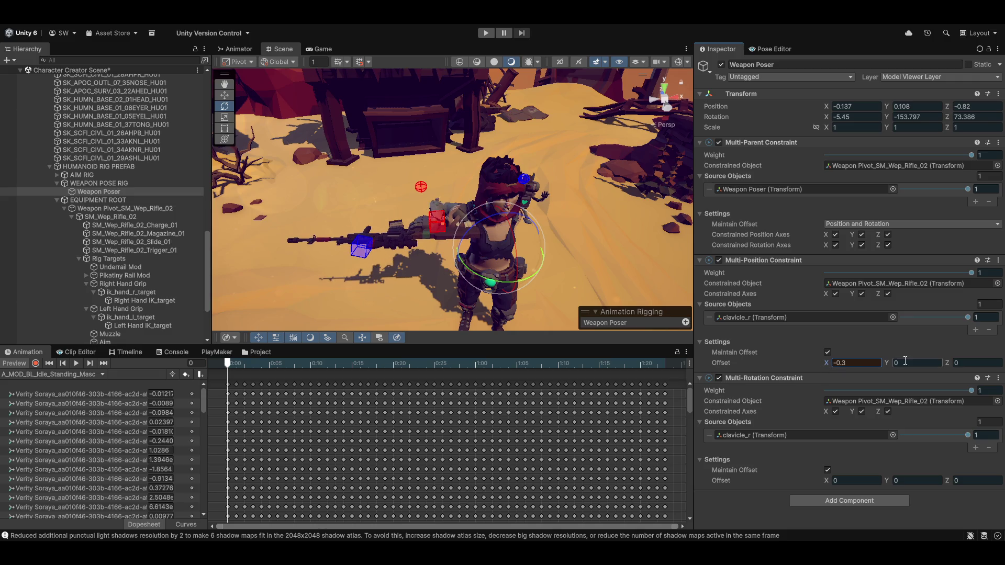
drag(948, 364, 953, 364)
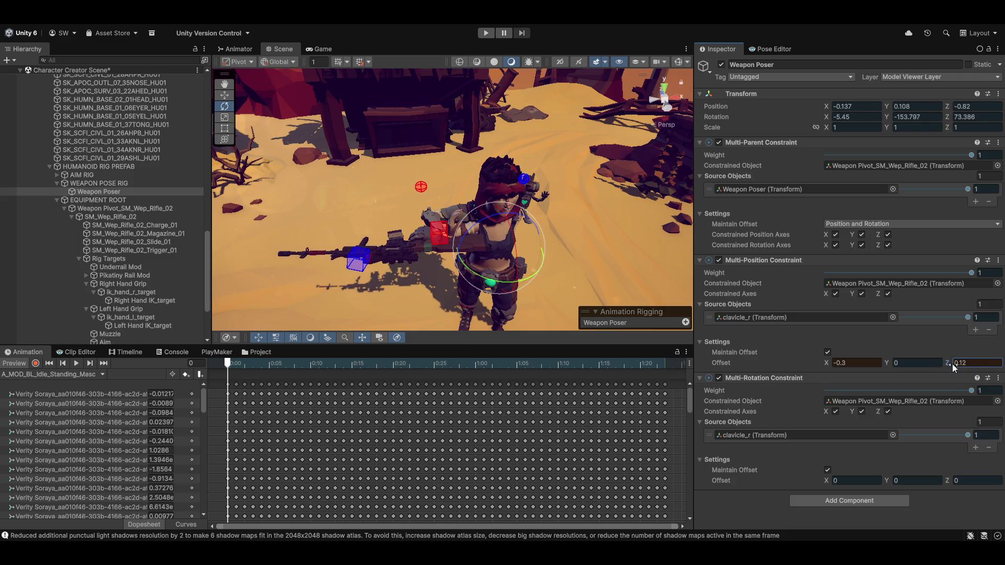
click(887, 362)
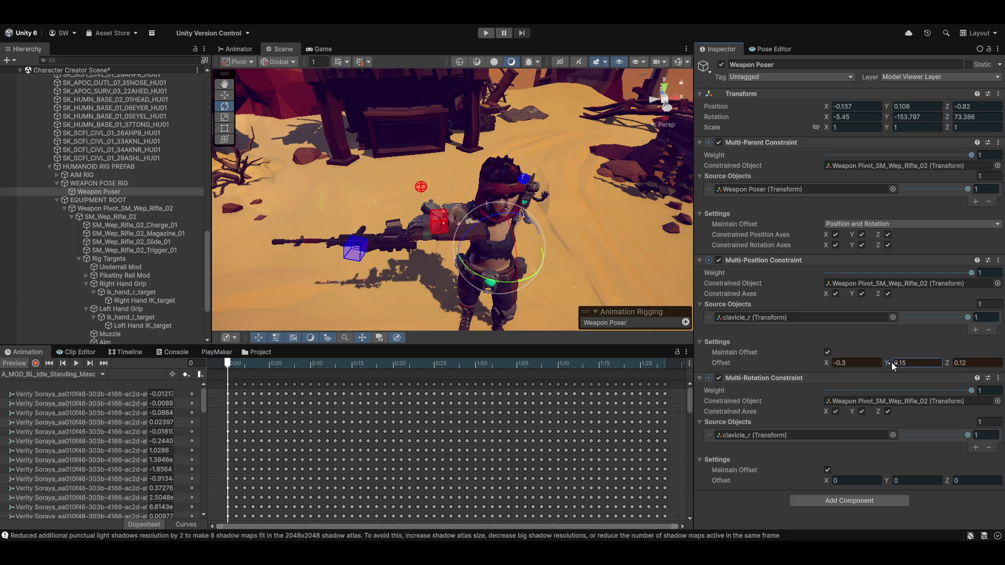
drag(888, 363, 887, 362)
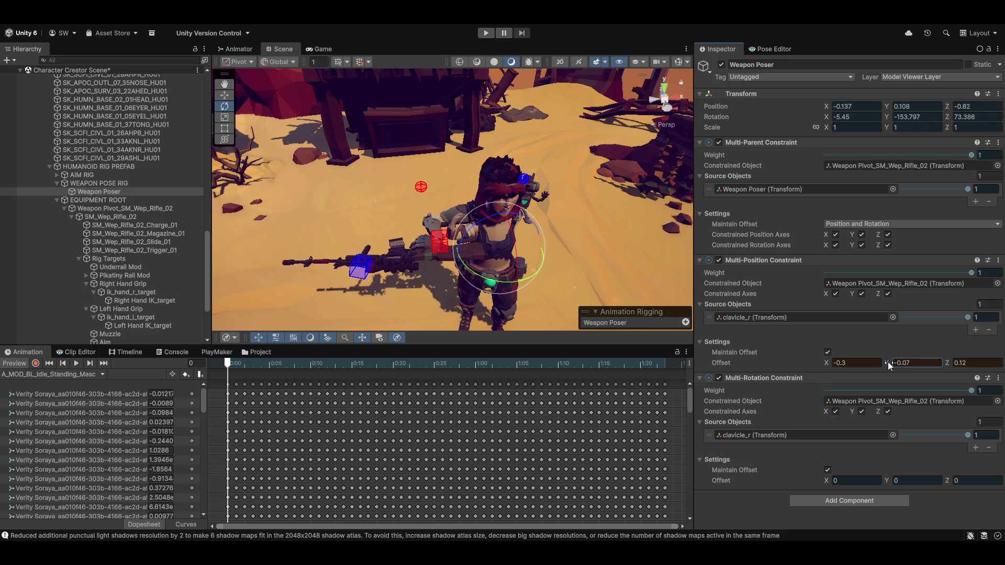
mouse_move(884, 477)
mouse_down()
mouse_move(576, 445)
mouse_move(202, 367)
mouse_move(157, 314)
mouse_move(220, 251)
mouse_move(288, 206)
mouse_move(476, 210)
mouse_up()
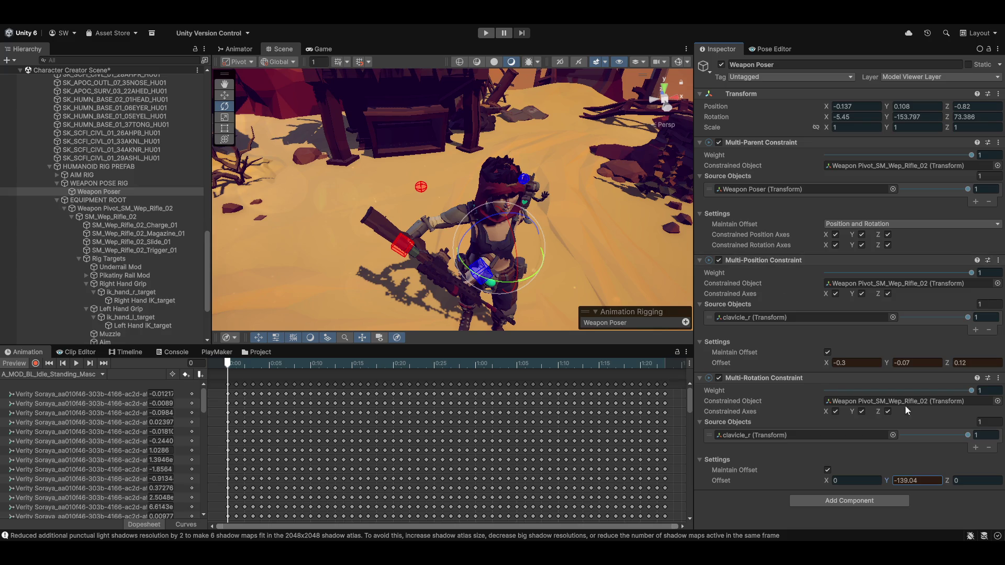
mouse_move(828, 480)
mouse_down()
mouse_move(854, 479)
mouse_move(776, 457)
mouse_move(714, 461)
mouse_move(1002, 449)
mouse_up()
mouse_move(950, 481)
mouse_down()
mouse_move(105, 466)
mouse_move(215, 459)
mouse_move(258, 436)
mouse_move(508, 365)
mouse_move(702, 339)
mouse_move(577, 331)
mouse_up()
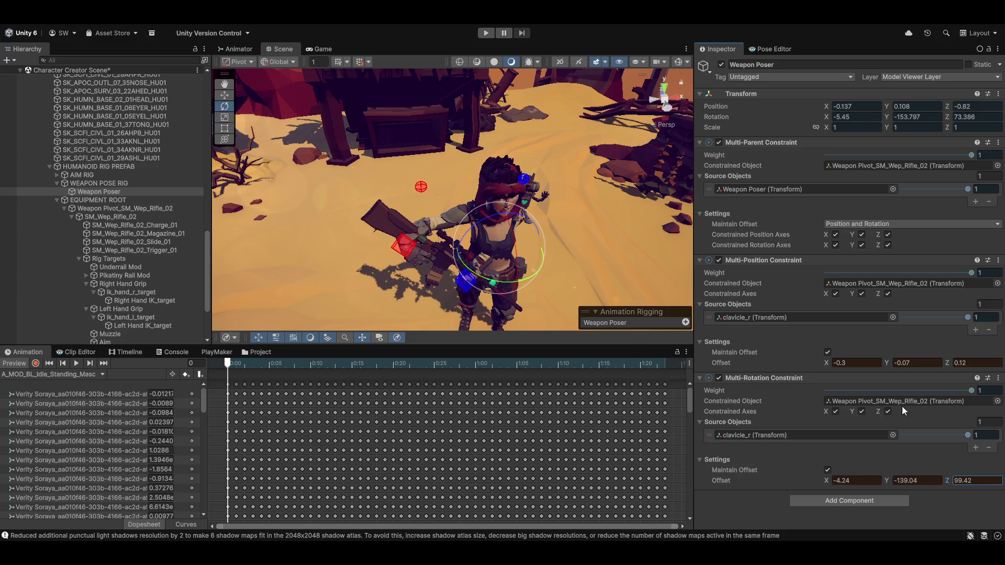
mouse_move(825, 361)
mouse_down()
mouse_move(847, 362)
mouse_move(821, 358)
mouse_up()
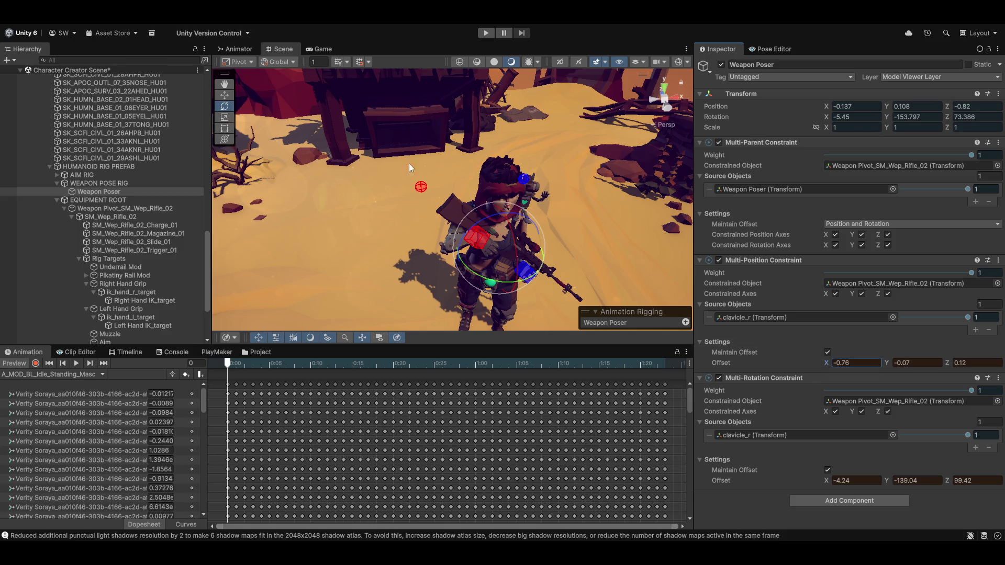
Step: Raise the Weapon Poser's position offset Z to 0.22
mouse_move(503, 168)
mouse_down()
mouse_move(511, 227)
mouse_move(438, 263)
mouse_up()
scroll(511, 206, up, 10)
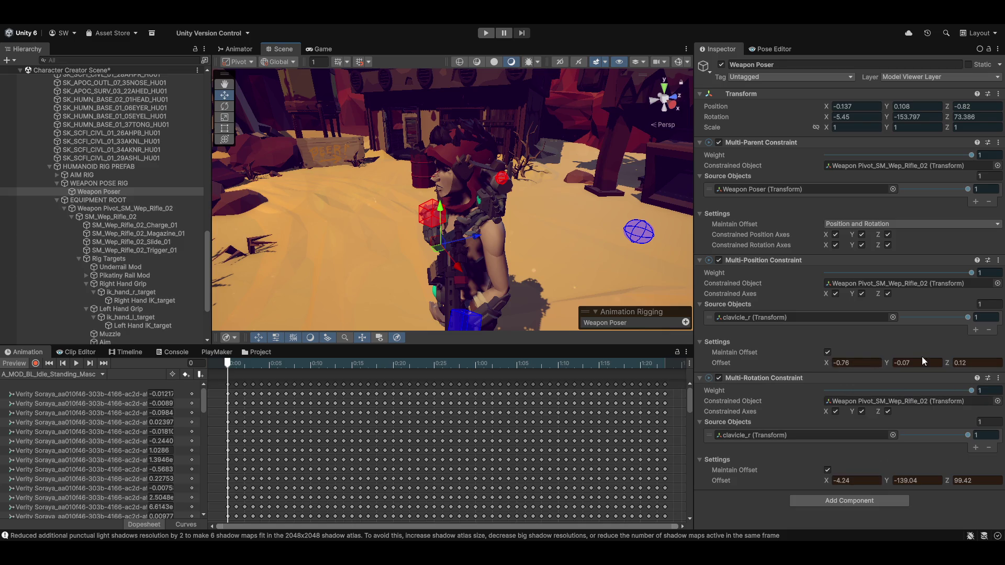
drag(947, 360, 951, 361)
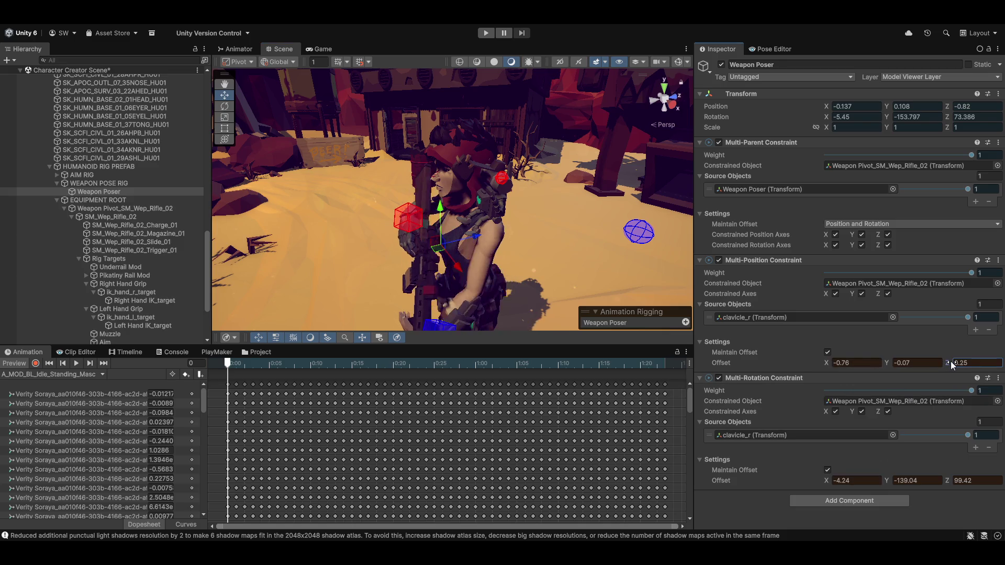
Step: Frame the Weapon Poser and adjust rotation offset to 6.7, -144.44, 99.42
mouse_move(476, 249)
mouse_down()
mouse_move(564, 270)
mouse_move(607, 268)
mouse_move(611, 217)
mouse_up()
key(f)
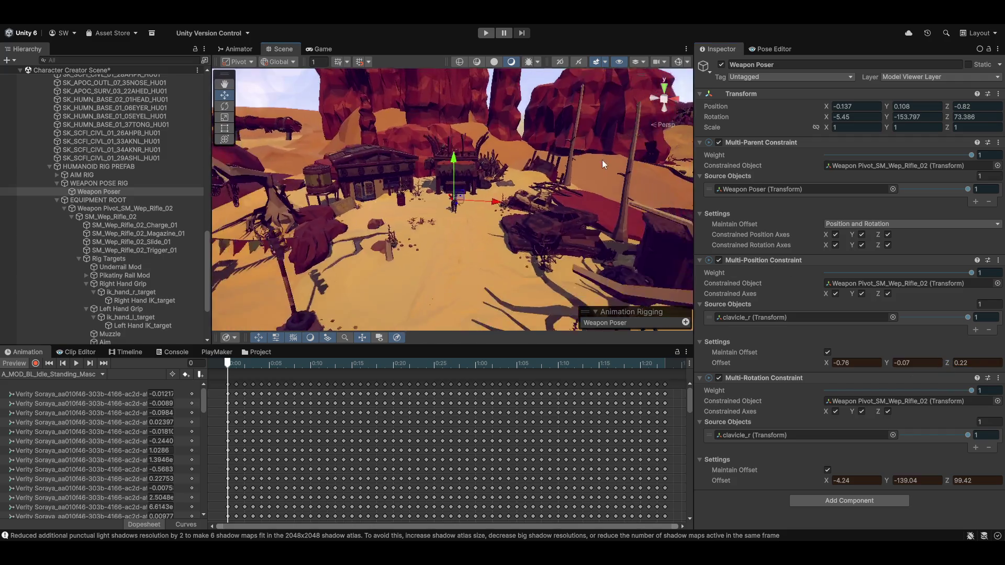
mouse_move(420, 242)
mouse_down()
mouse_move(69, 231)
mouse_move(497, 238)
mouse_up()
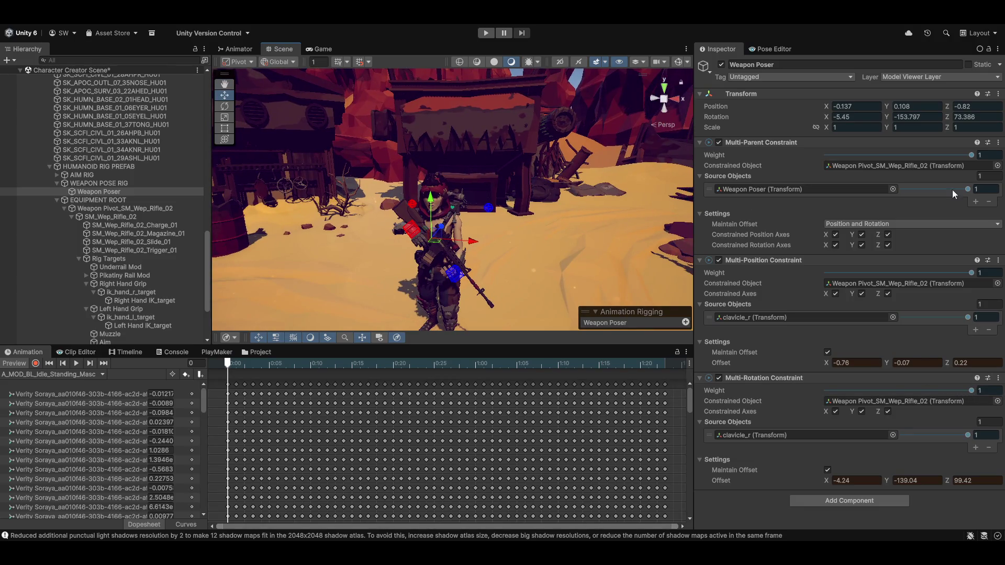
scroll(491, 218, up, 5)
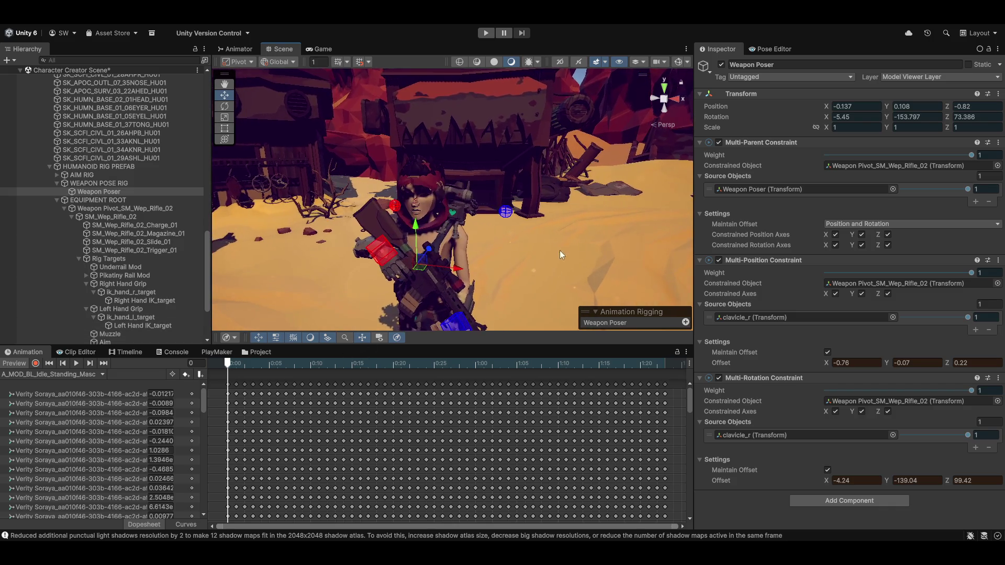
scroll(581, 240, up, 2)
mouse_move(580, 200)
mouse_down()
mouse_move(498, 178)
mouse_move(341, 187)
mouse_move(523, 196)
mouse_move(510, 228)
mouse_move(535, 241)
mouse_up()
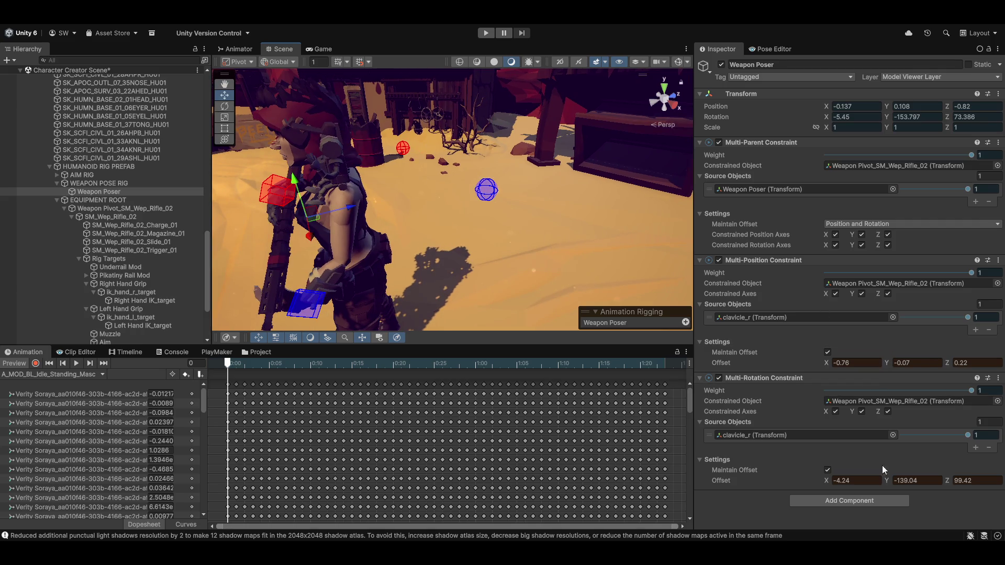
click(887, 480)
mouse_move(887, 480)
mouse_down()
mouse_move(904, 452)
mouse_move(722, 459)
mouse_move(732, 481)
mouse_move(816, 495)
mouse_move(805, 494)
mouse_move(855, 480)
mouse_move(847, 482)
mouse_up()
mouse_move(504, 259)
mouse_down()
mouse_move(347, 256)
mouse_move(653, 246)
mouse_move(368, 224)
mouse_move(547, 237)
mouse_move(523, 231)
mouse_move(557, 225)
mouse_up()
key(e)
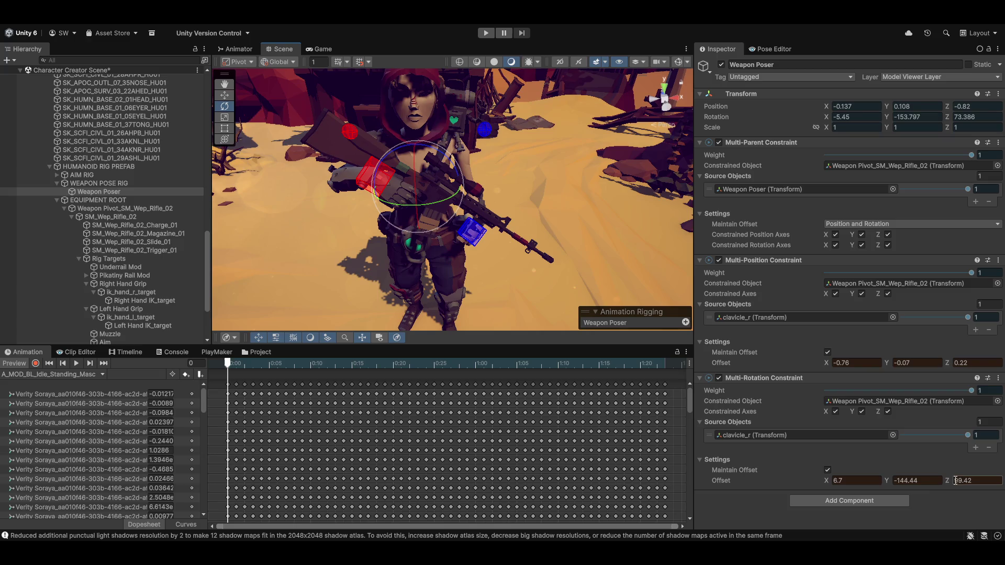
Step: Lower rotation offset Z to 91.4 and set position offset Y to -0.175
mouse_move(948, 481)
mouse_down()
mouse_move(965, 480)
mouse_move(275, 501)
mouse_move(431, 479)
mouse_move(874, 458)
mouse_move(776, 470)
mouse_move(847, 466)
mouse_move(884, 454)
mouse_move(882, 400)
mouse_up()
click(895, 363)
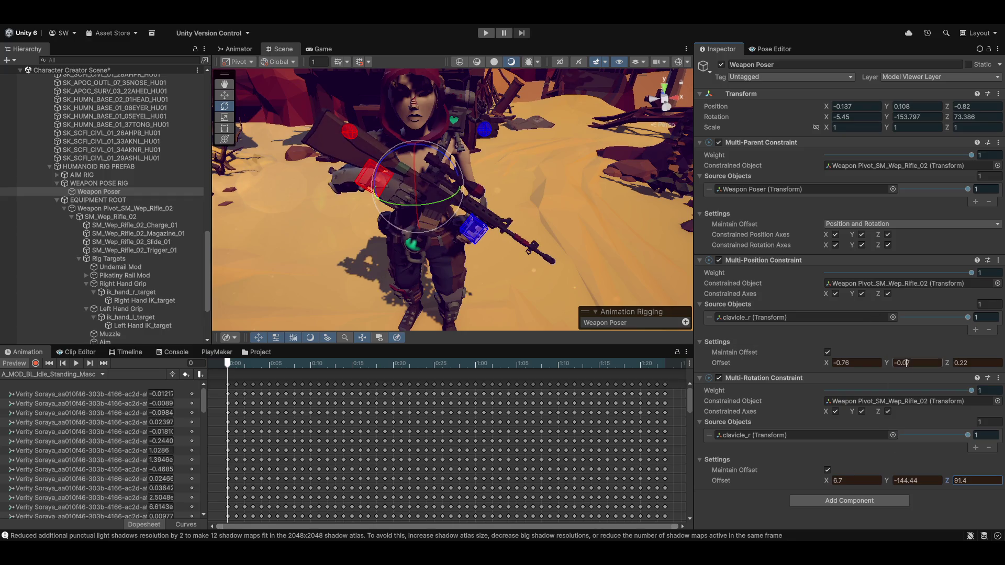
text(2)
key(BackSpace)
text(0.6)
key(BackSpace)
key(BackSpace)
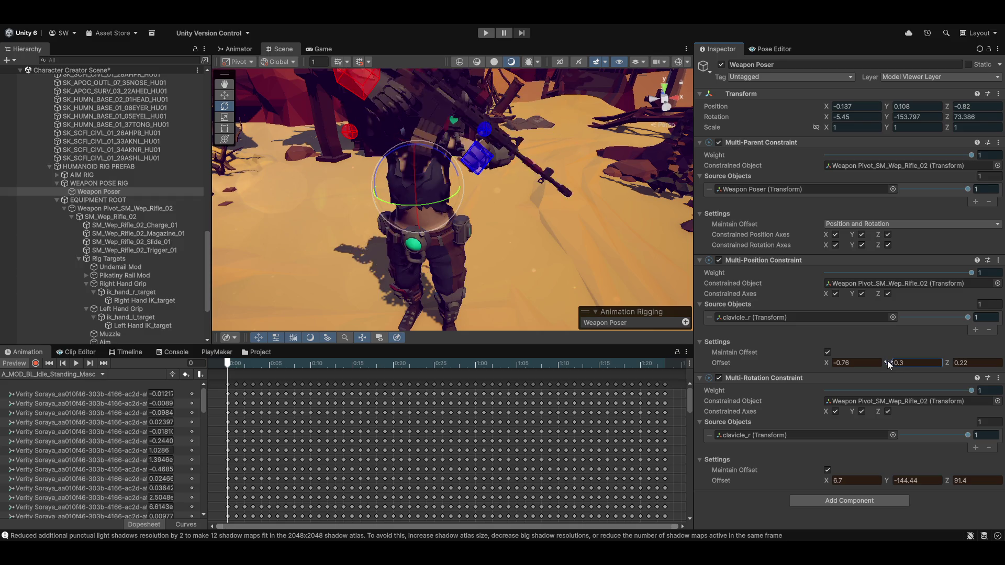
double_click(925, 363)
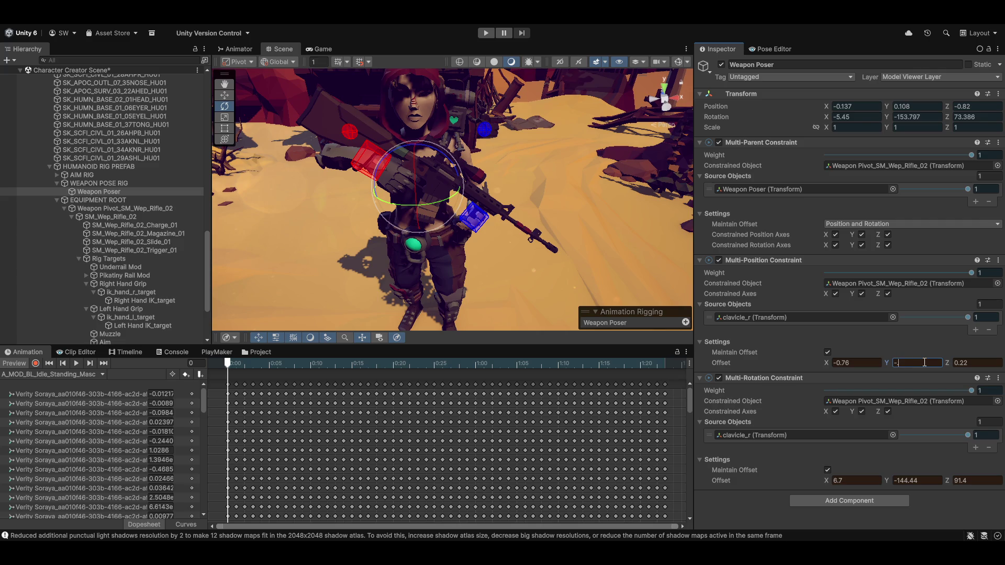
text(.5)
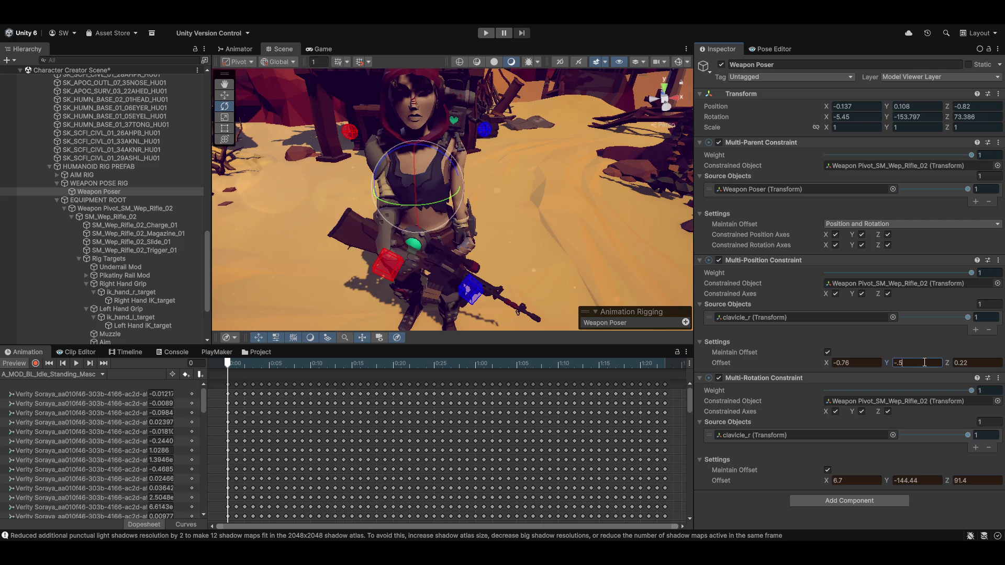
text(2)
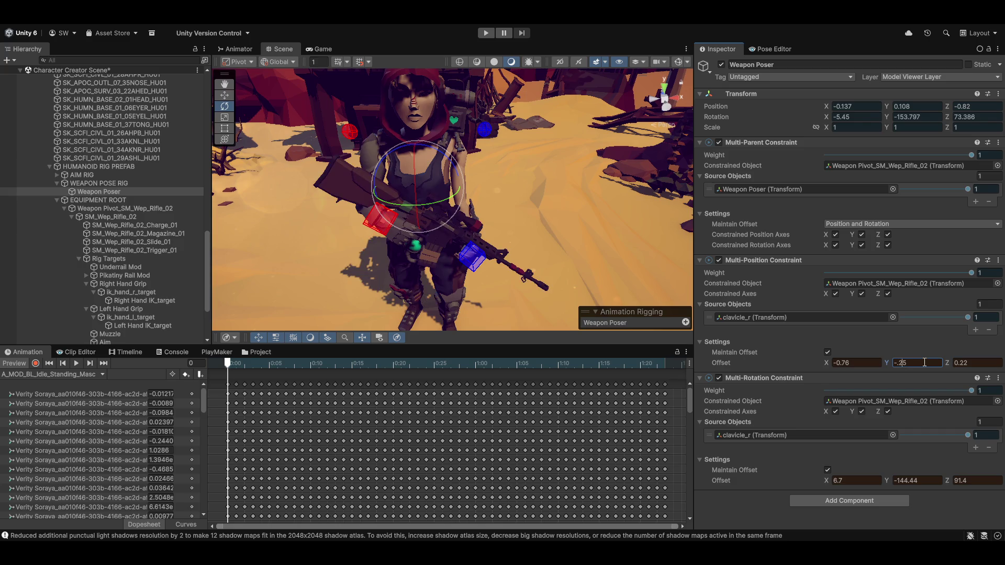
key(BackSpace)
text(3)
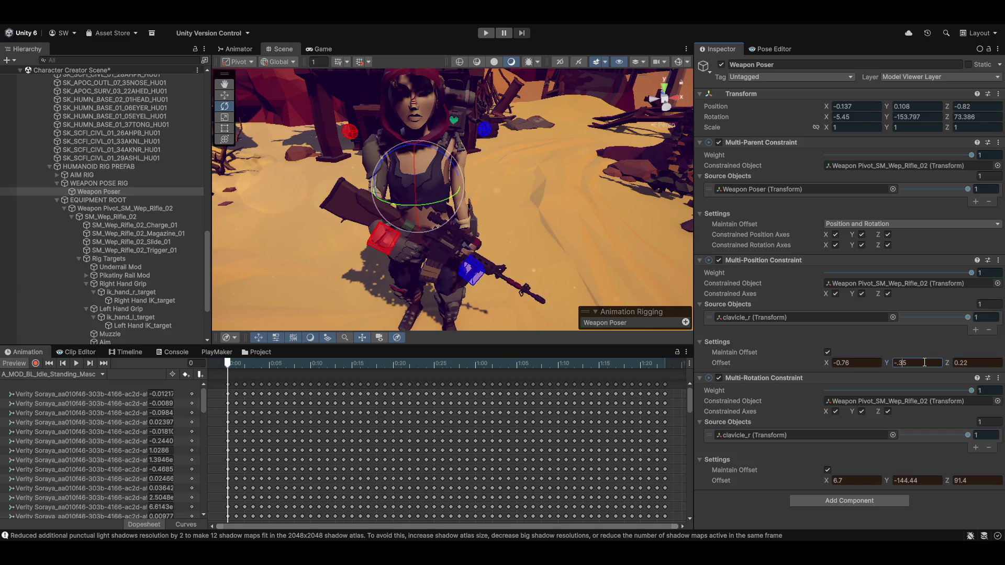
key(BackSpace)
text(1)
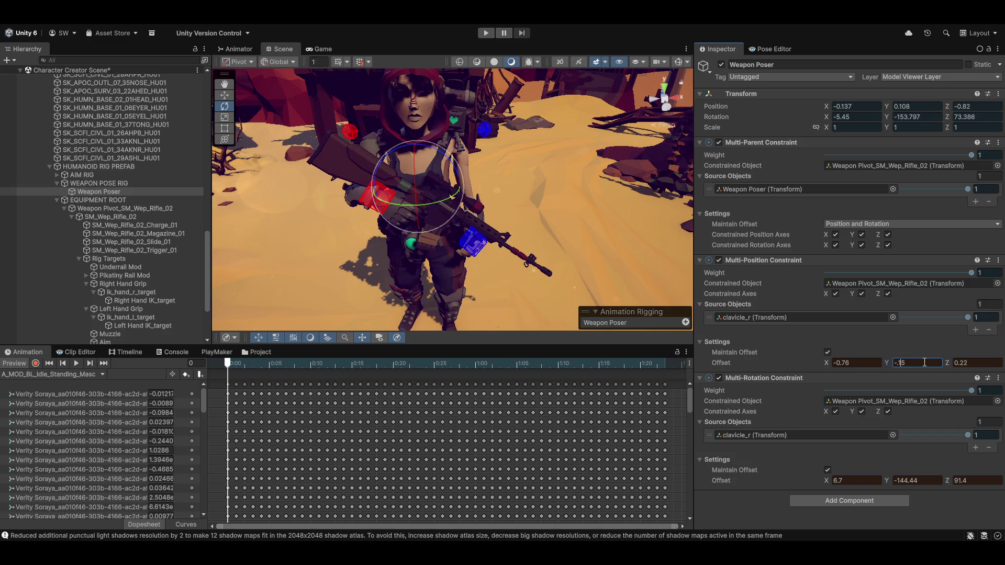
text(7)
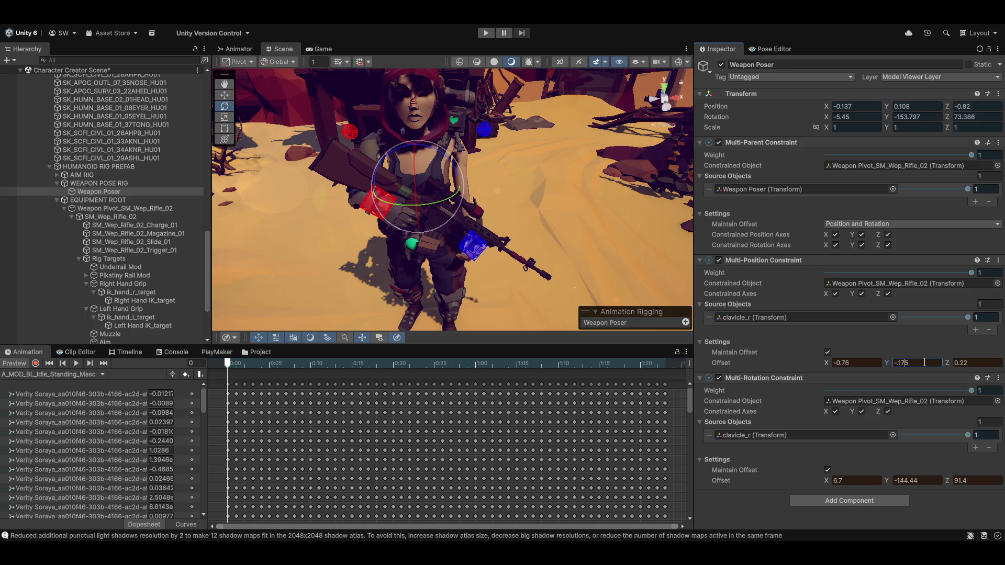
Step: Frame the weapon poser, switch the gizmo to Local orientation, and select position offset X
mouse_move(230, 262)
mouse_down()
mouse_move(375, 250)
mouse_move(262, 226)
mouse_move(272, 225)
mouse_move(400, 237)
mouse_move(336, 208)
mouse_up()
key(f)
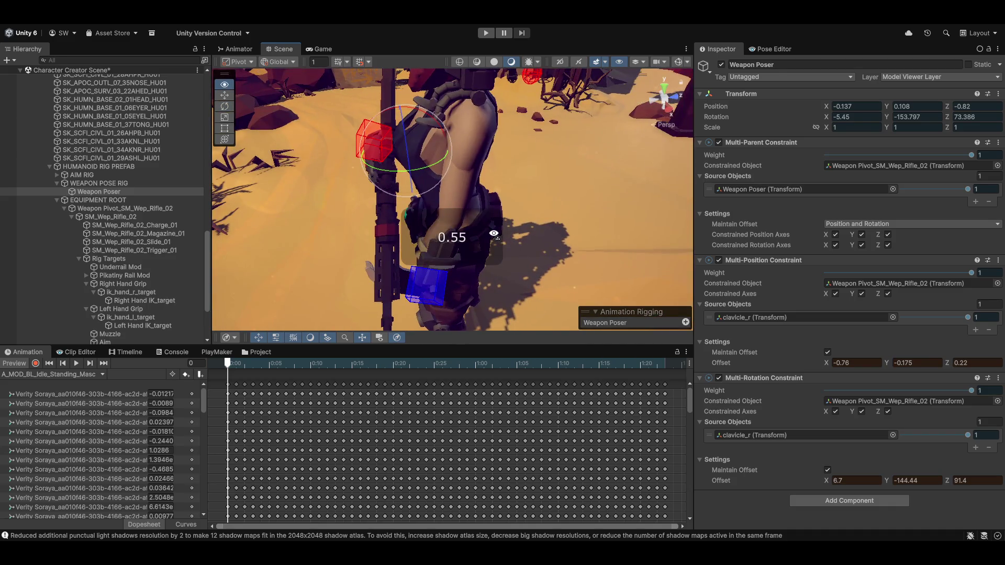
mouse_move(465, 230)
mouse_down()
mouse_move(422, 174)
mouse_move(391, 163)
mouse_move(390, 147)
mouse_move(368, 153)
mouse_move(404, 186)
mouse_move(483, 164)
mouse_move(422, 210)
mouse_up()
key(x)
drag(520, 218, 349, 183)
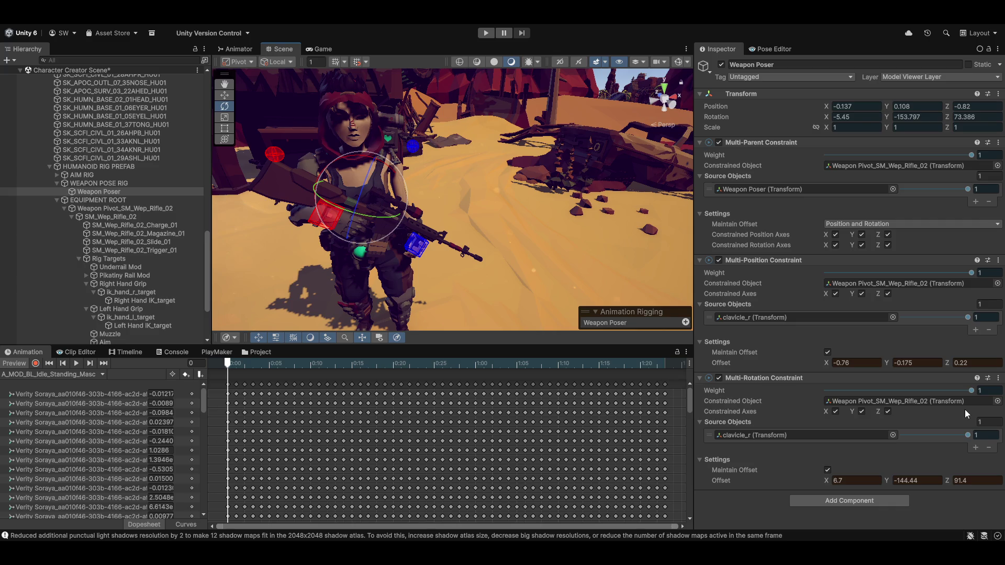
click(859, 363)
Step: Set the Multi-Position offset X to -0.8 and Z to 0.25
click(858, 362)
key(BackSpace)
text(5)
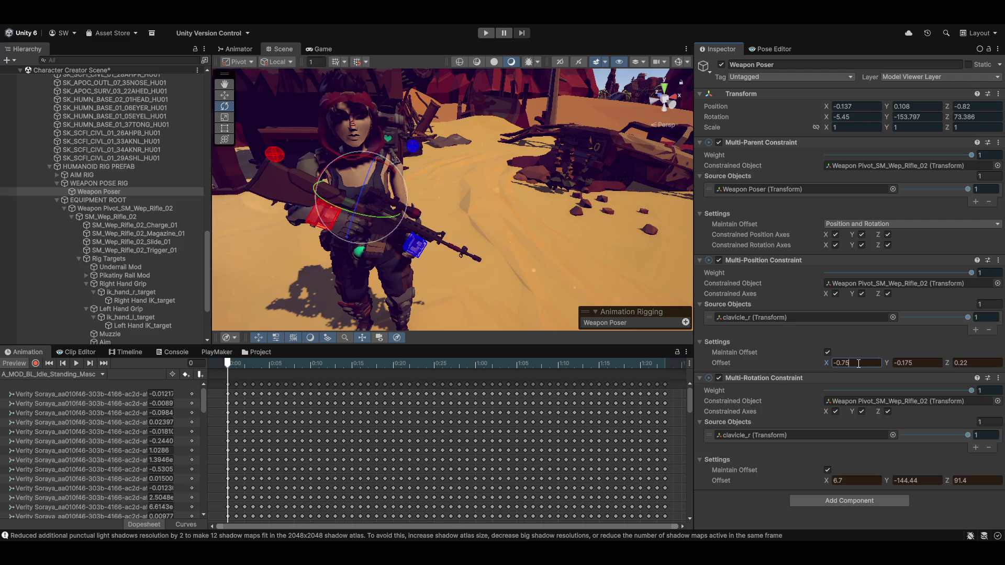
key(BackSpace)
key(BackSpace)
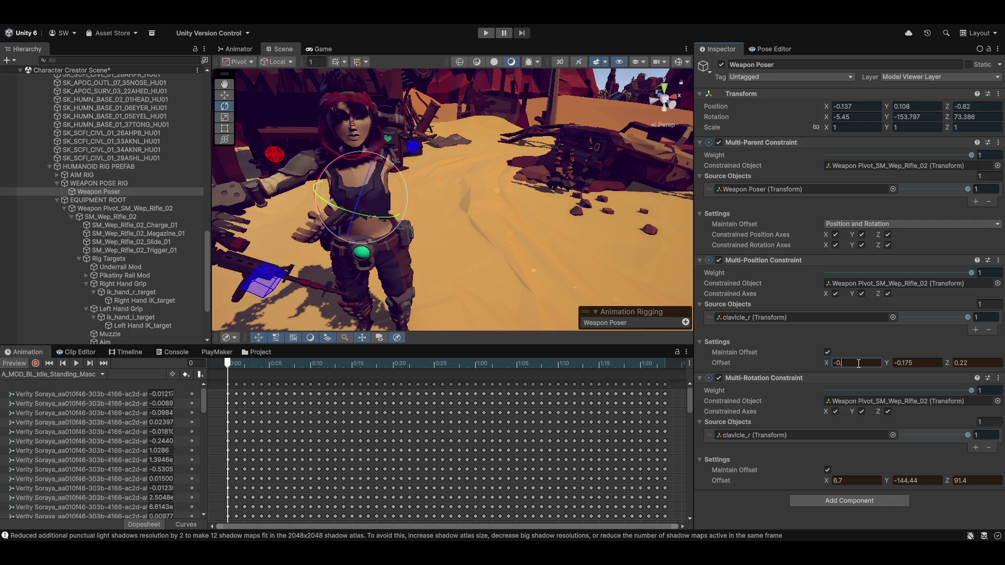
text(8)
key(Tab)
key(Tab)
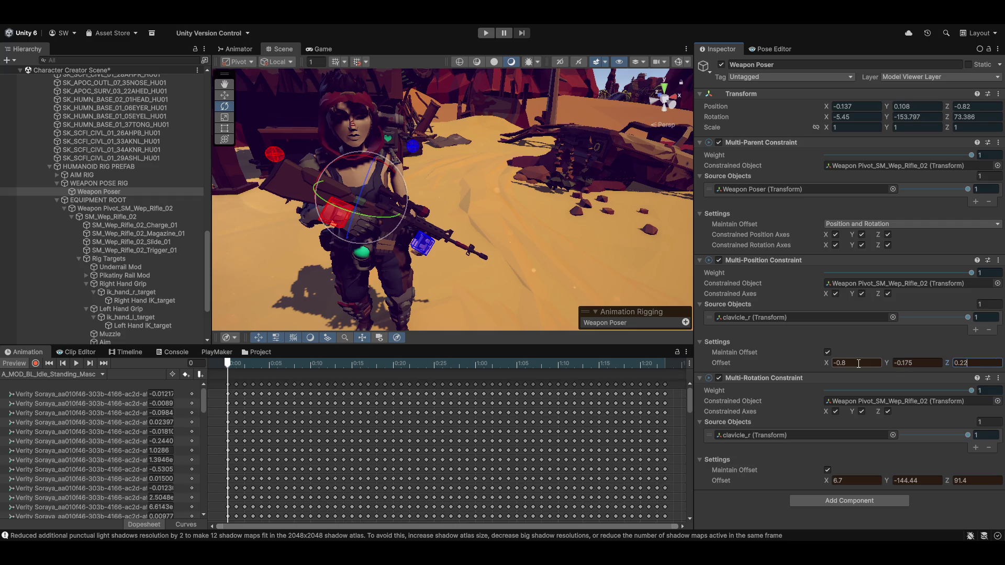
key(BackSpace)
text(0)
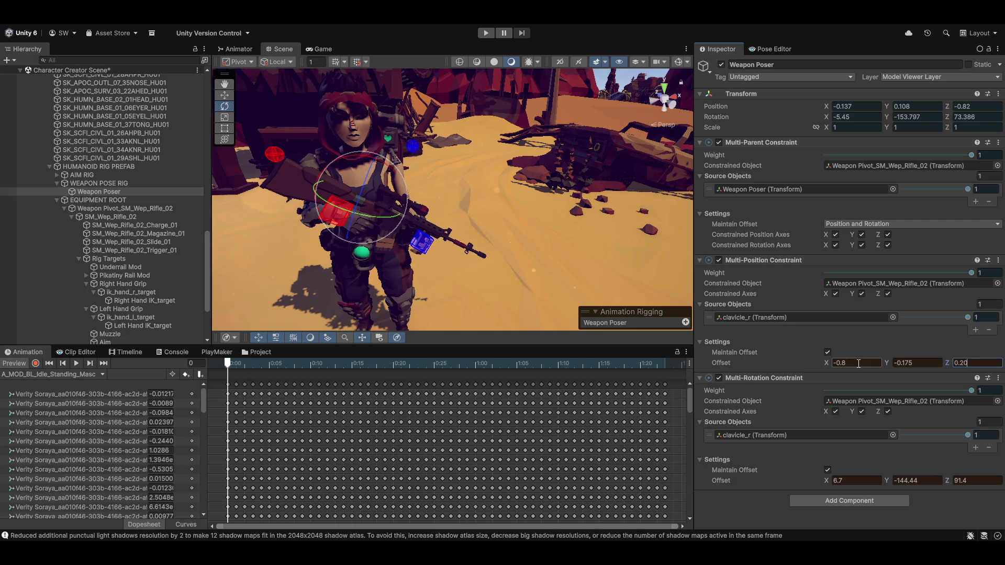
key(BackSpace)
text(5)
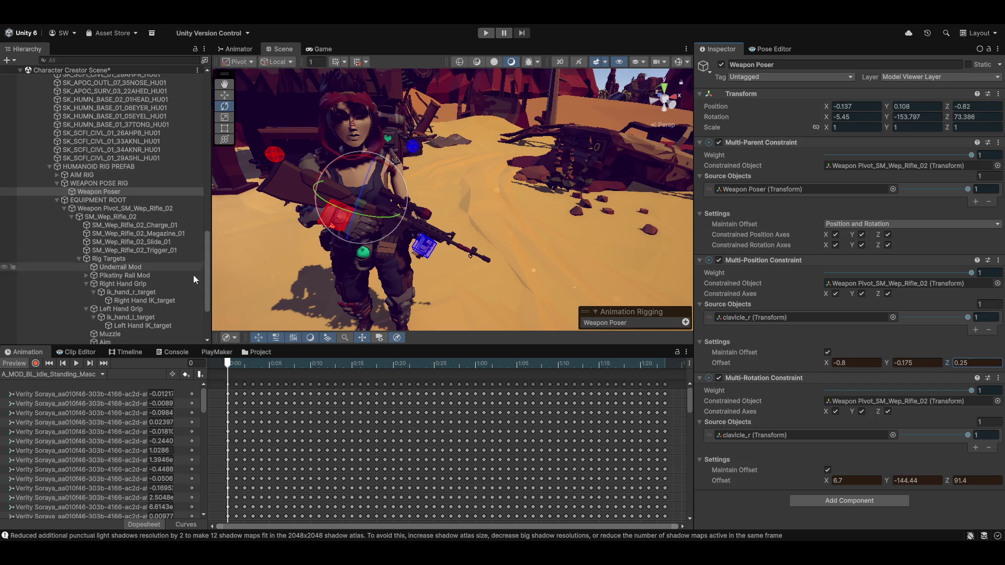
mouse_move(389, 203)
mouse_down()
mouse_move(258, 253)
mouse_move(319, 257)
mouse_move(193, 240)
mouse_move(398, 238)
mouse_move(601, 271)
mouse_move(422, 231)
mouse_move(488, 260)
mouse_move(398, 250)
mouse_move(448, 243)
mouse_move(648, 263)
mouse_move(558, 256)
mouse_move(563, 231)
mouse_move(450, 230)
mouse_move(503, 236)
mouse_up()
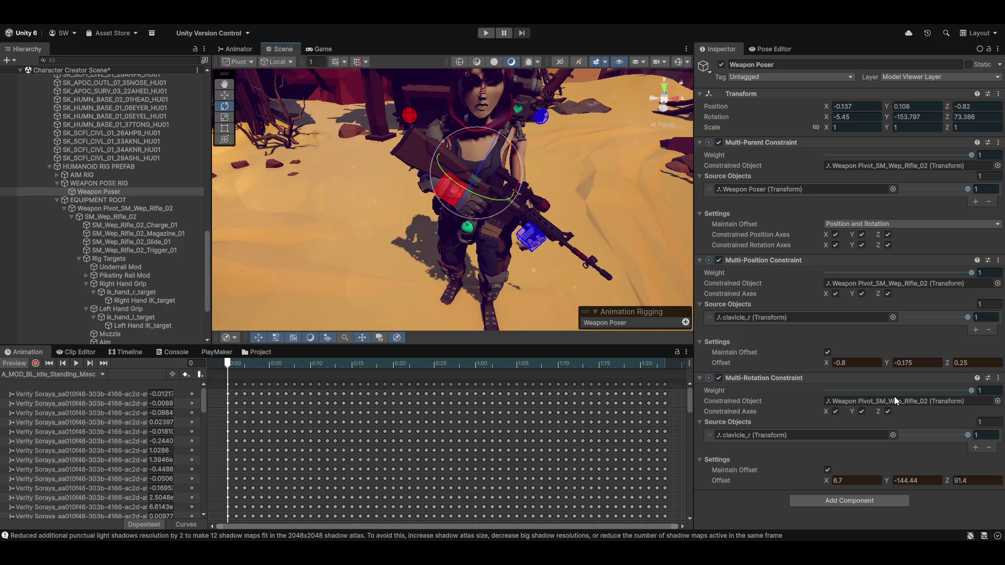
Step: Set rotation offset X to 0 and Z to 90, trimming Y's decimals
click(855, 479)
text(0)
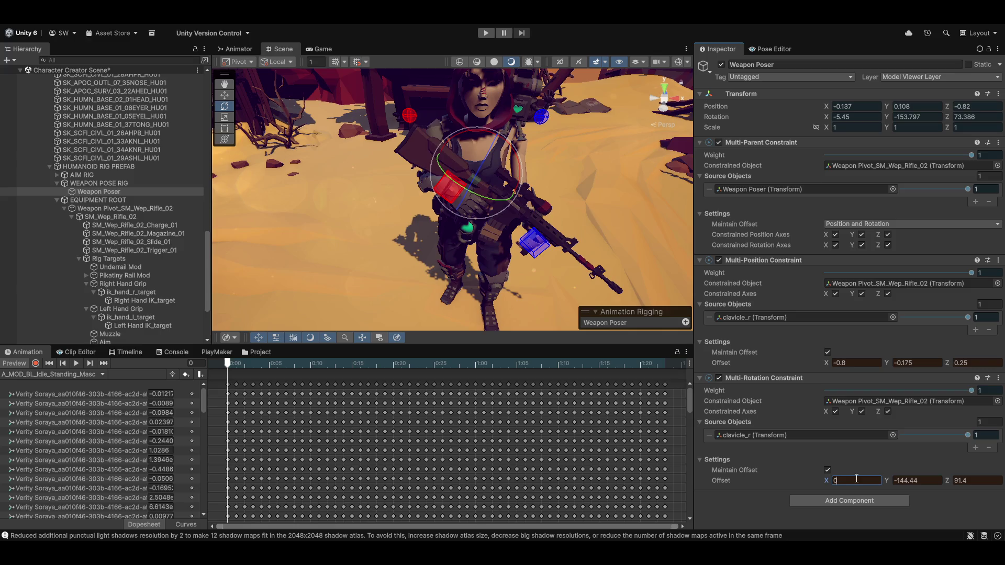
mouse_move(505, 223)
mouse_down()
mouse_move(282, 224)
mouse_move(503, 198)
mouse_move(622, 157)
mouse_move(549, 179)
mouse_up()
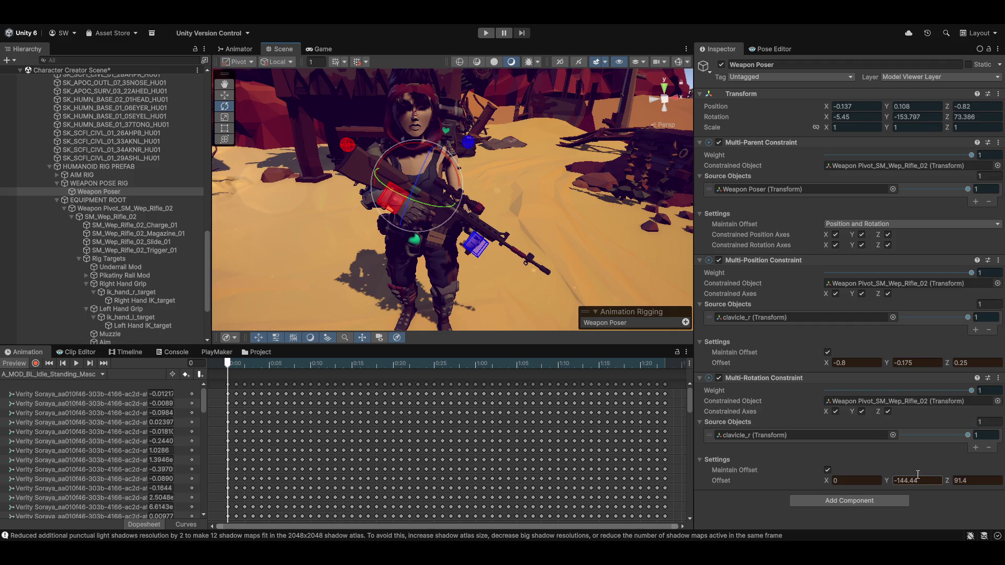
click(925, 480)
key(BackSpace)
key(BackSpace)
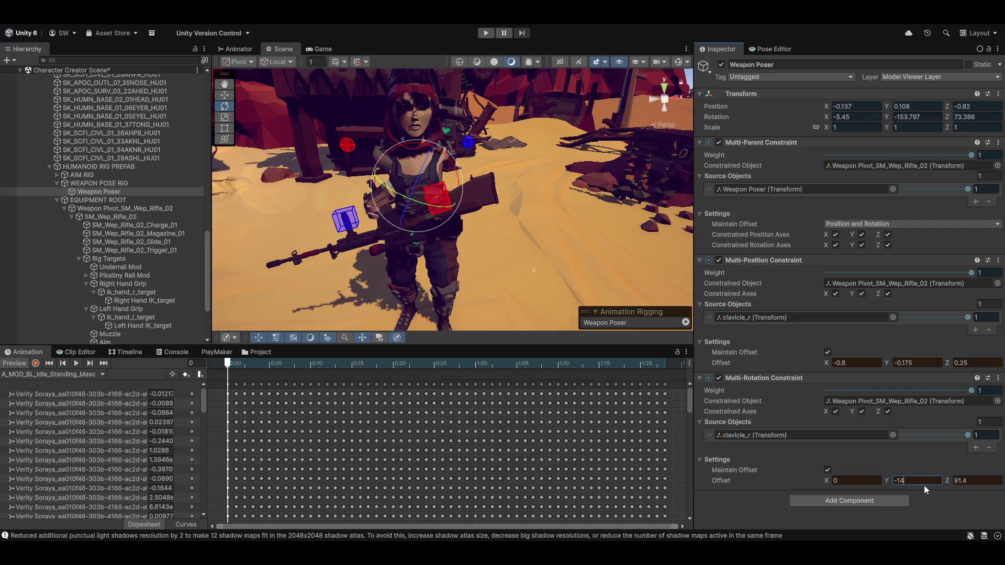
text(5)
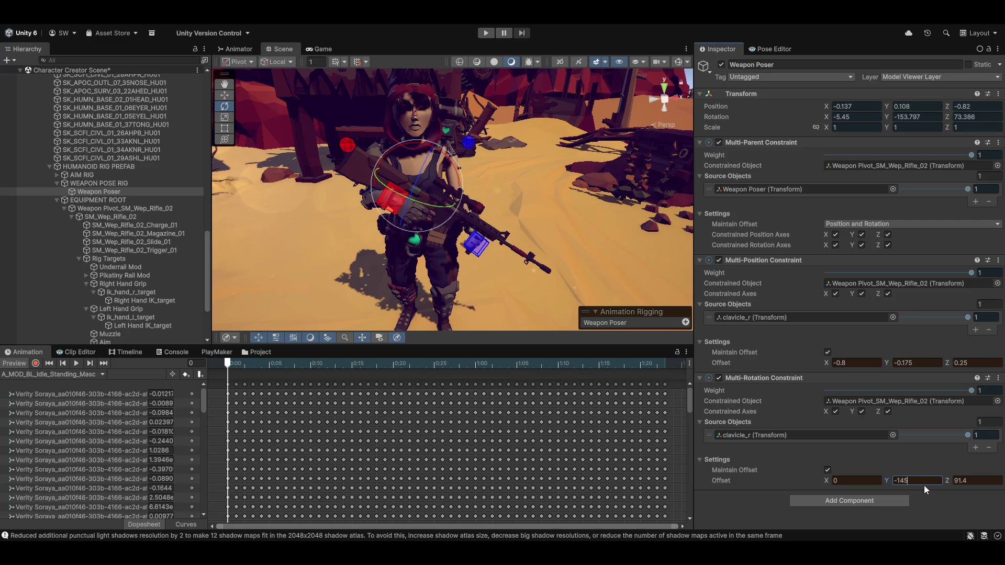
mouse_move(555, 194)
mouse_down()
mouse_move(301, 217)
mouse_move(353, 203)
mouse_move(286, 210)
mouse_move(340, 205)
mouse_move(294, 215)
mouse_up()
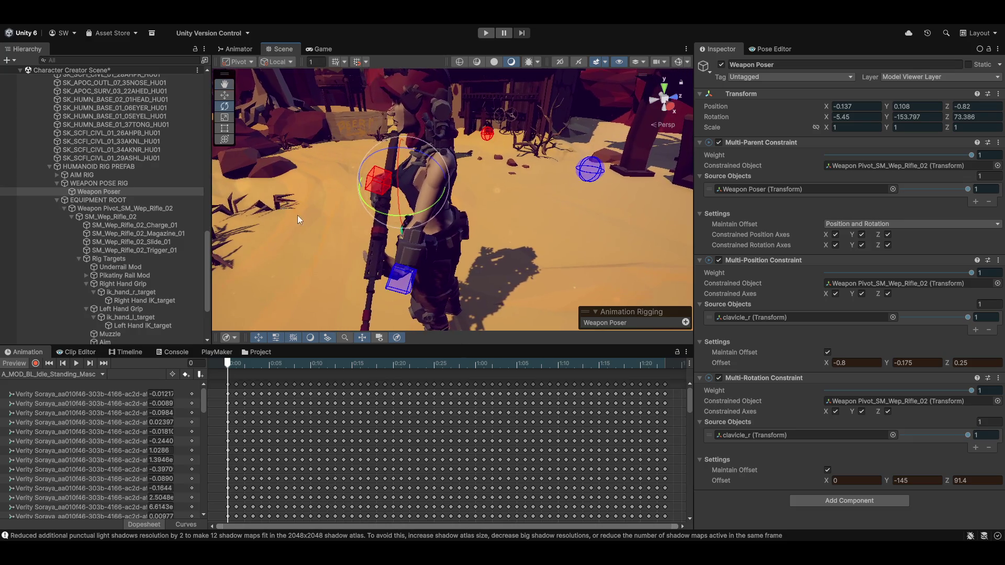
click(981, 482)
text(90)
key(Return)
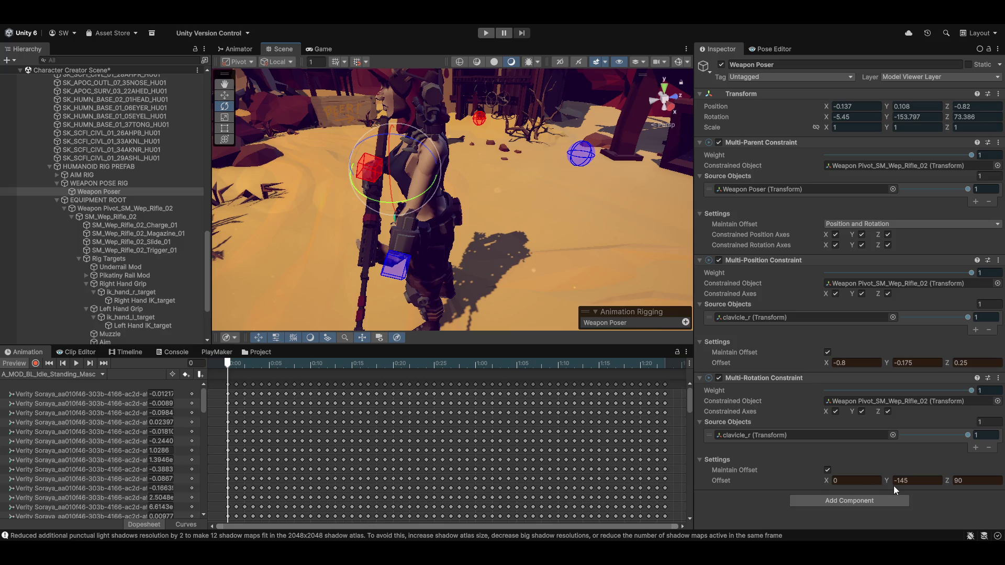
Step: Settle rotation offset Y at -145 and X at 0, checking the pose from several angles
drag(888, 480, 903, 479)
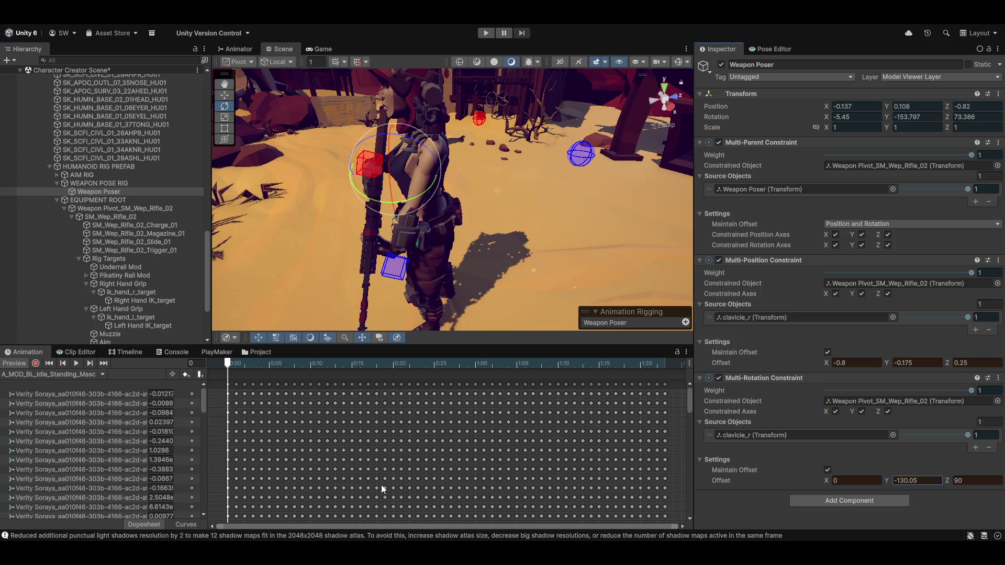
drag(491, 466, 29, 430)
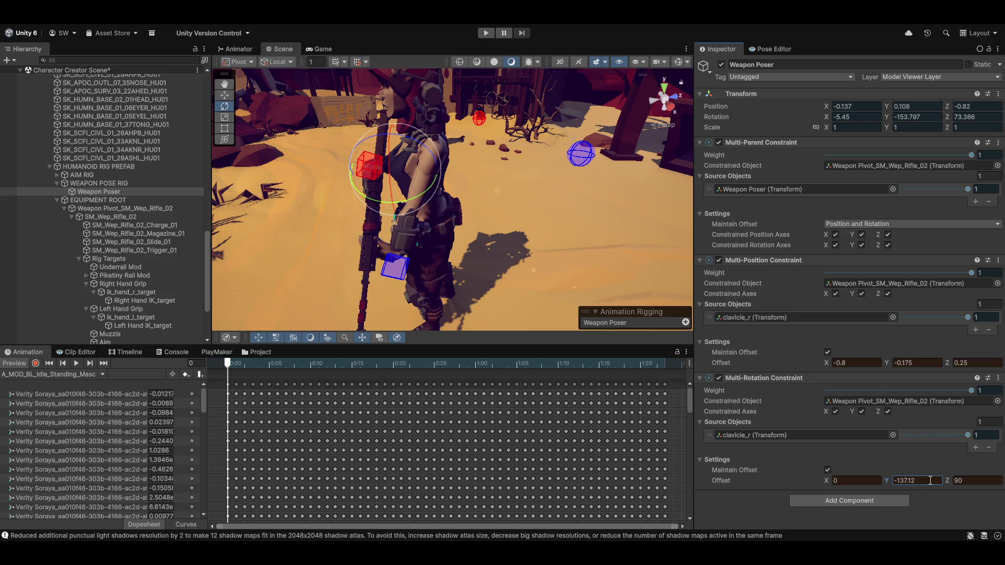
text(-1)
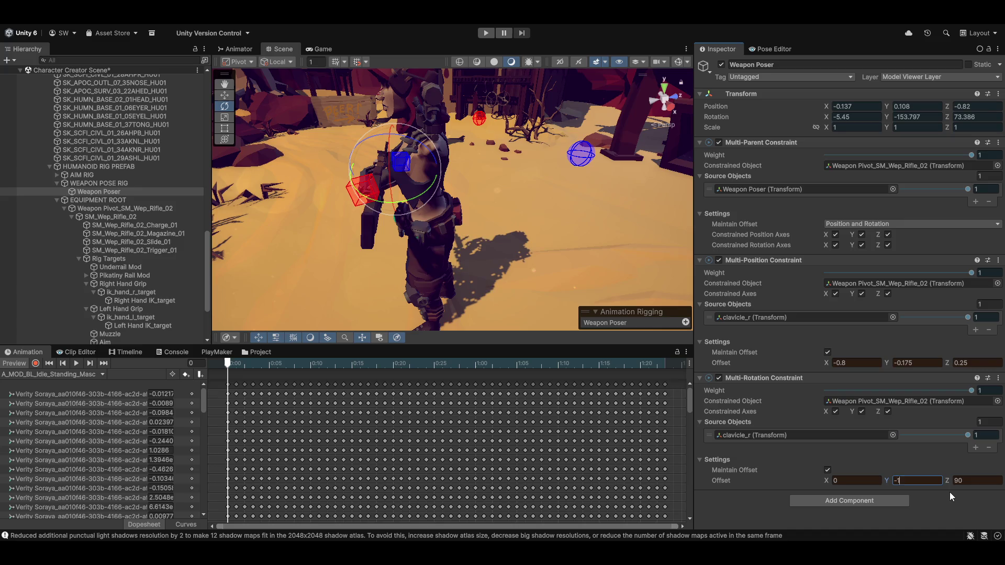
text(45)
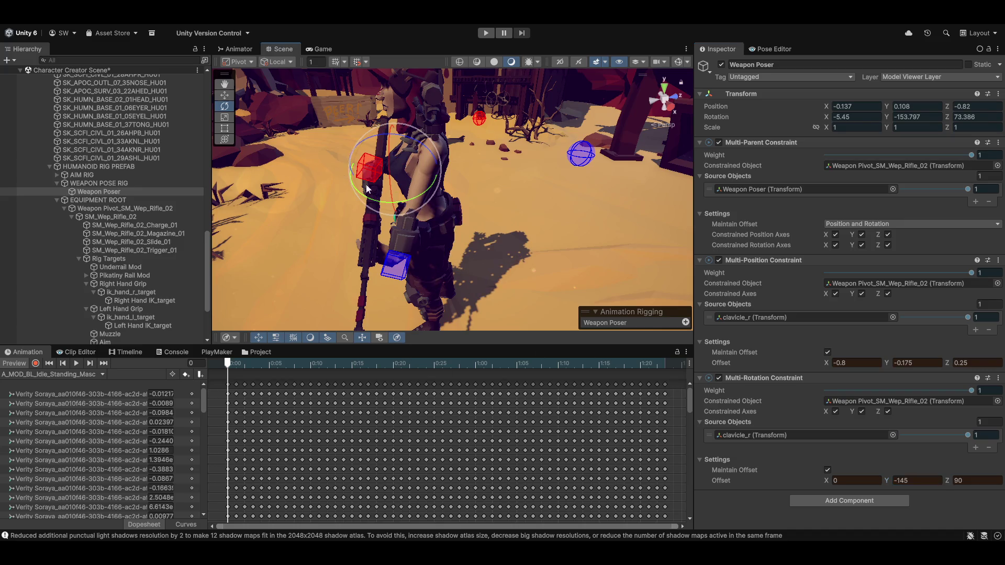
drag(360, 183, 836, 261)
mouse_move(466, 222)
mouse_down()
mouse_move(327, 224)
mouse_move(420, 216)
mouse_move(471, 225)
mouse_up()
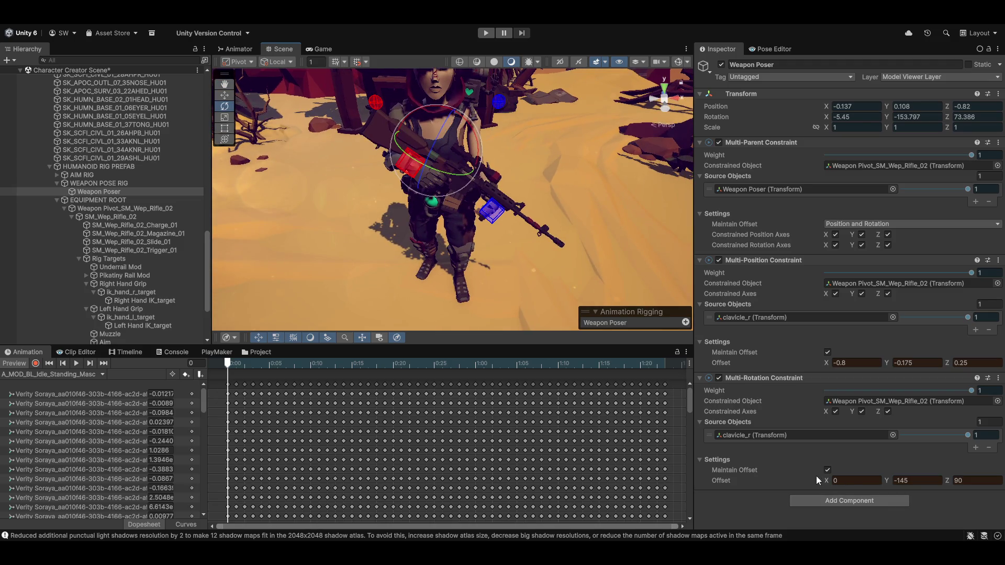
mouse_move(829, 482)
mouse_down()
mouse_move(808, 477)
mouse_move(856, 467)
mouse_move(847, 470)
mouse_up()
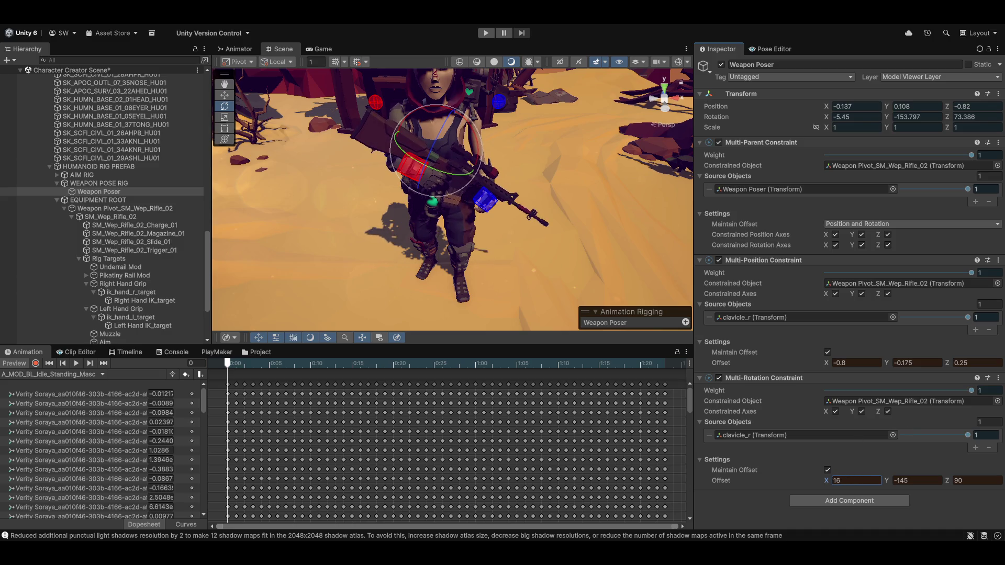
text(0)
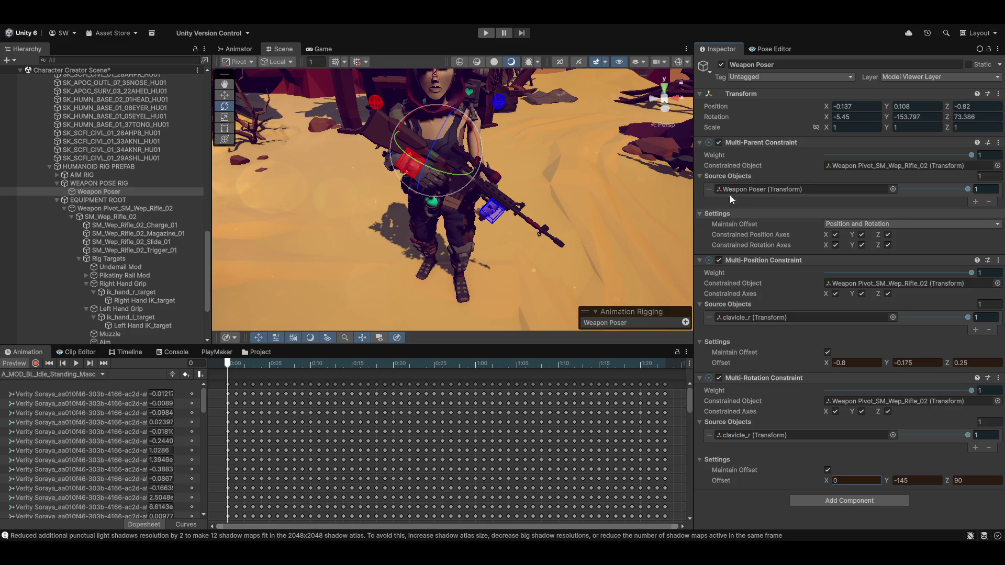
mouse_move(472, 172)
mouse_down()
mouse_move(286, 178)
mouse_move(626, 212)
mouse_move(609, 225)
mouse_move(697, 272)
mouse_up()
click(917, 363)
Step: Set the Weapon Poser's position offset Y to -0.1
text(0)
mouse_move(299, 232)
mouse_down()
mouse_move(300, 250)
mouse_move(397, 257)
mouse_move(501, 239)
mouse_up()
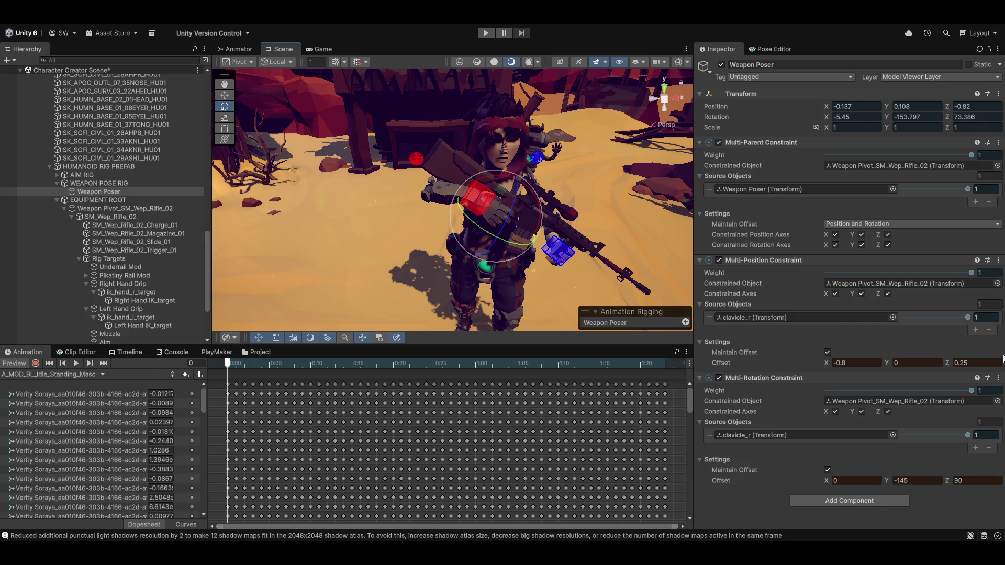
click(929, 364)
text(-)
text(1)
key(Left)
text(.)
mouse_move(398, 225)
mouse_down()
mouse_move(325, 260)
mouse_move(300, 238)
mouse_up()
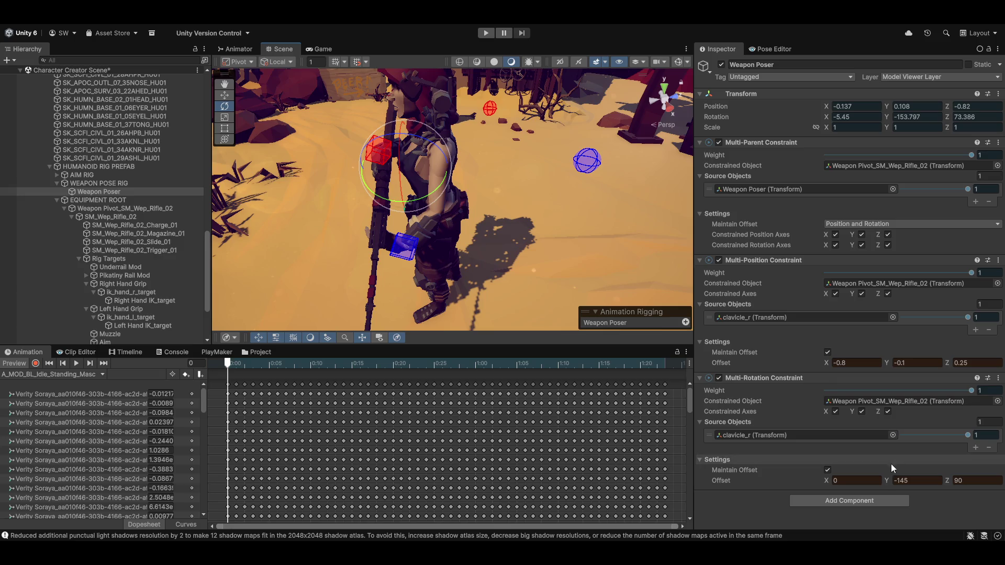
Step: Turn rotation offset Y to -150.7 and set position offset X to -0.75
mouse_move(890, 482)
mouse_down()
mouse_move(973, 482)
mouse_move(784, 501)
mouse_up()
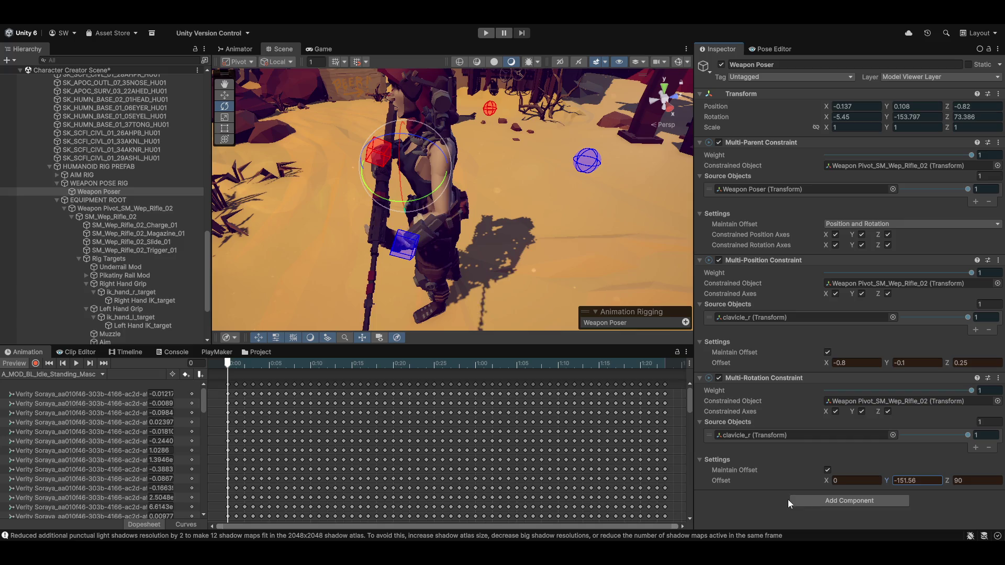
scroll(511, 260, up, 2)
mouse_move(512, 260)
mouse_down()
mouse_move(542, 225)
mouse_move(436, 250)
mouse_move(560, 275)
mouse_move(487, 232)
mouse_up()
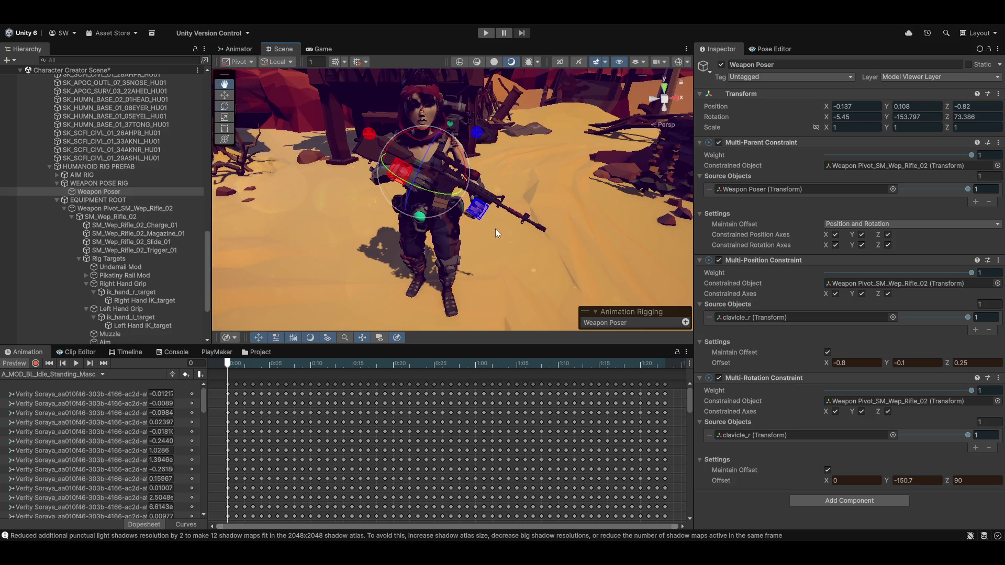
drag(827, 362, 825, 361)
text(-0.7)
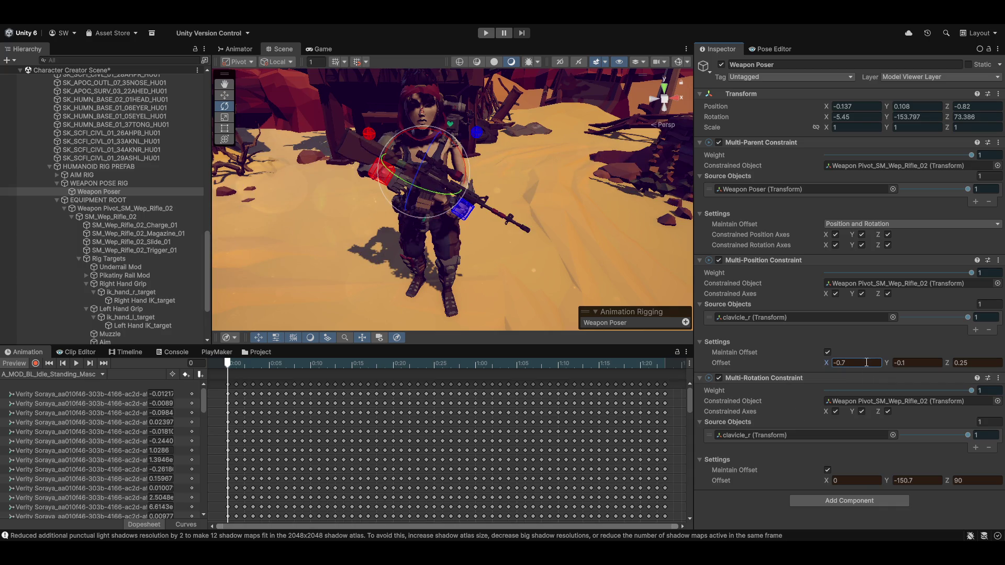
click(867, 364)
text(-0.65)
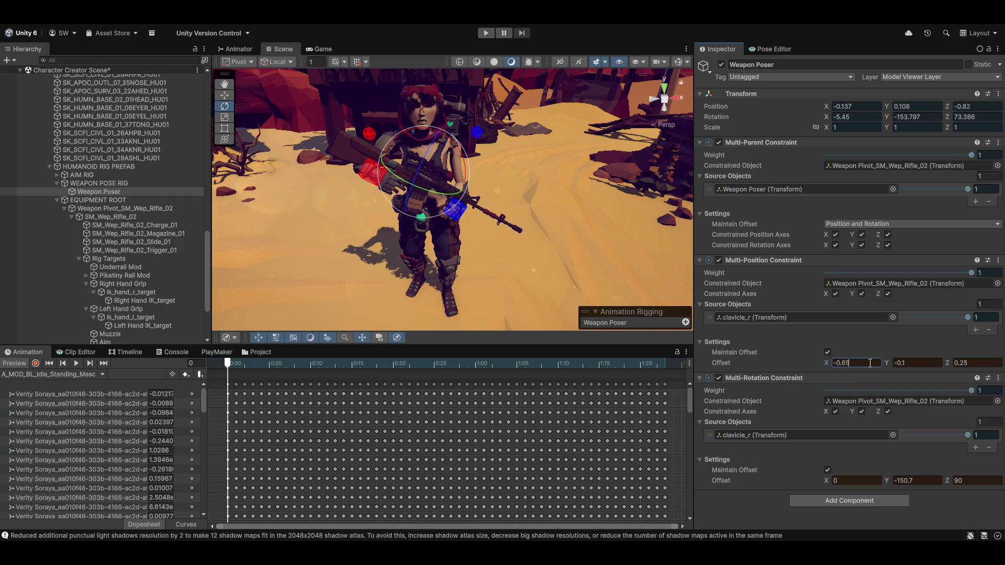
key(BackSpace)
key(BackSpace)
text(75)
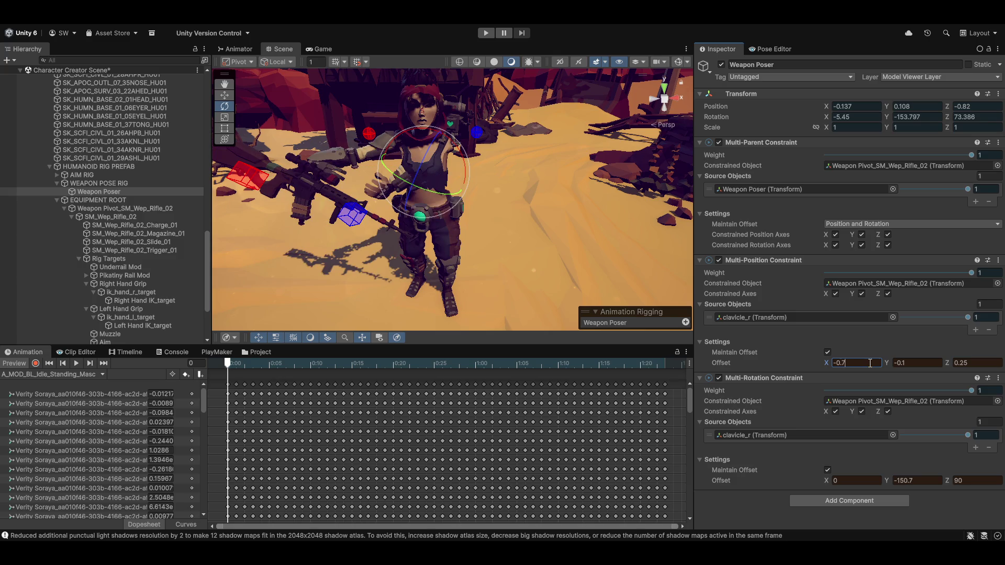
mouse_move(361, 191)
mouse_down()
mouse_move(493, 184)
mouse_move(307, 207)
mouse_move(289, 227)
mouse_move(452, 199)
mouse_move(552, 252)
mouse_up()
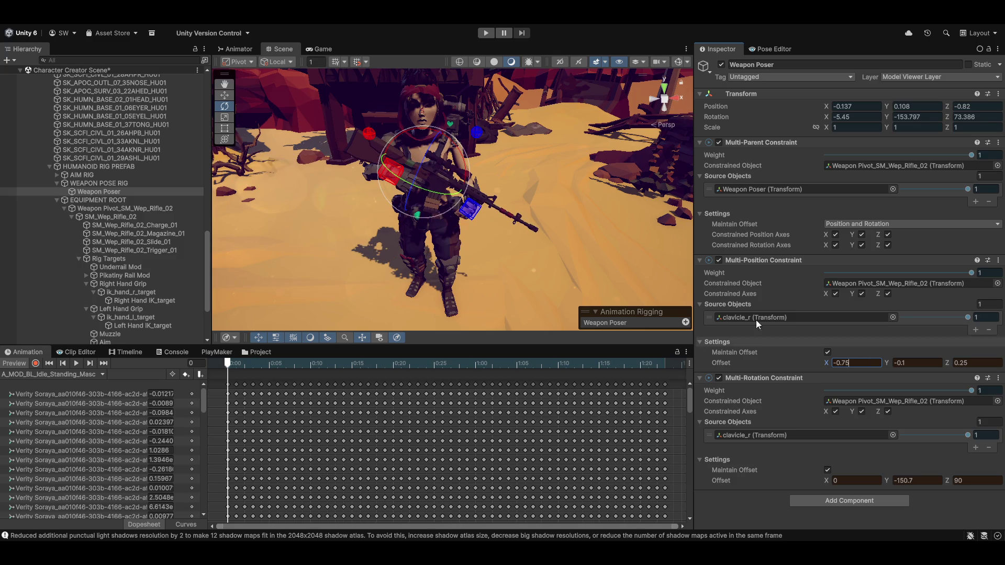
Step: Set position offset Z to 0.2 and view the character front-on
click(976, 364)
text(00)
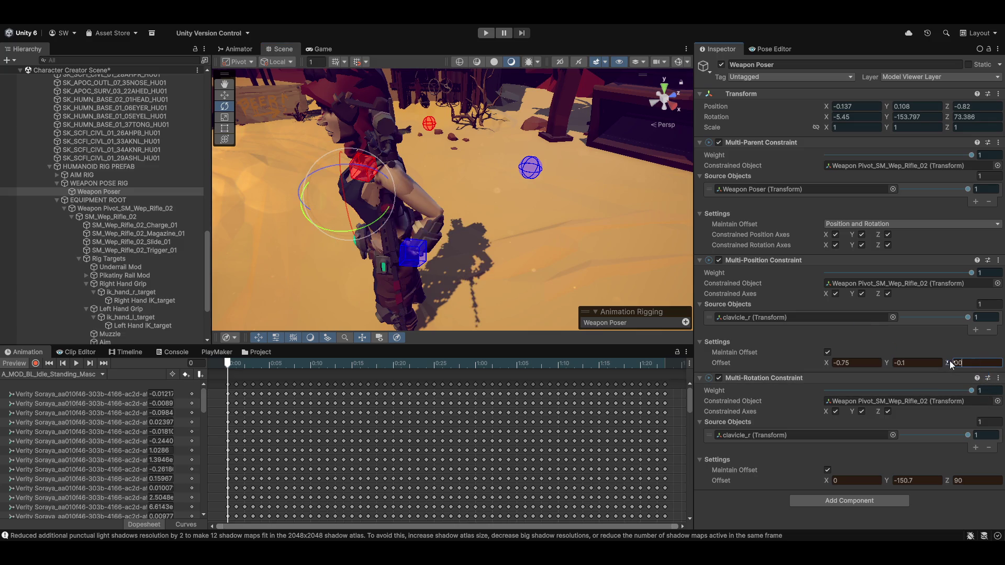
text(.22)
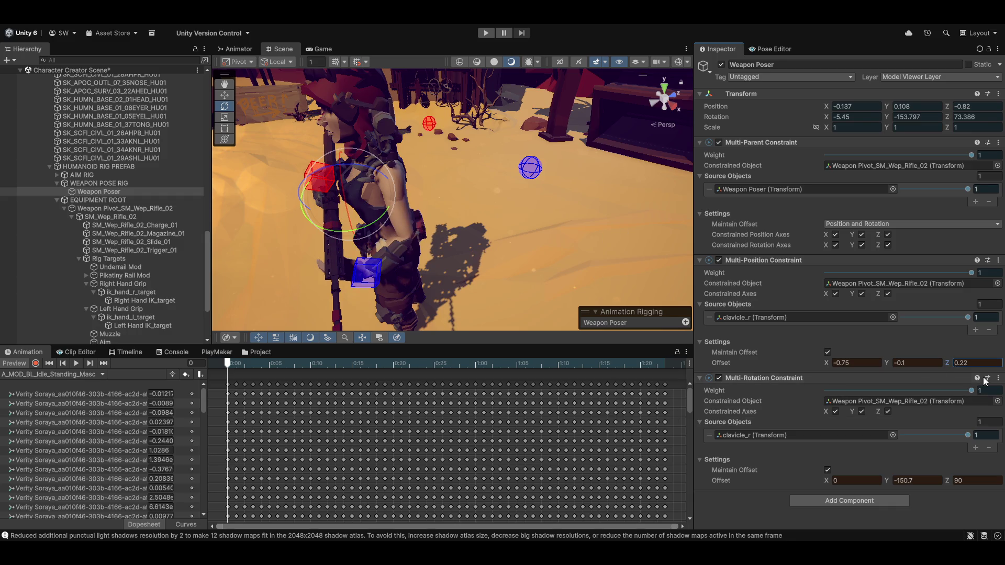
key(BackSpace)
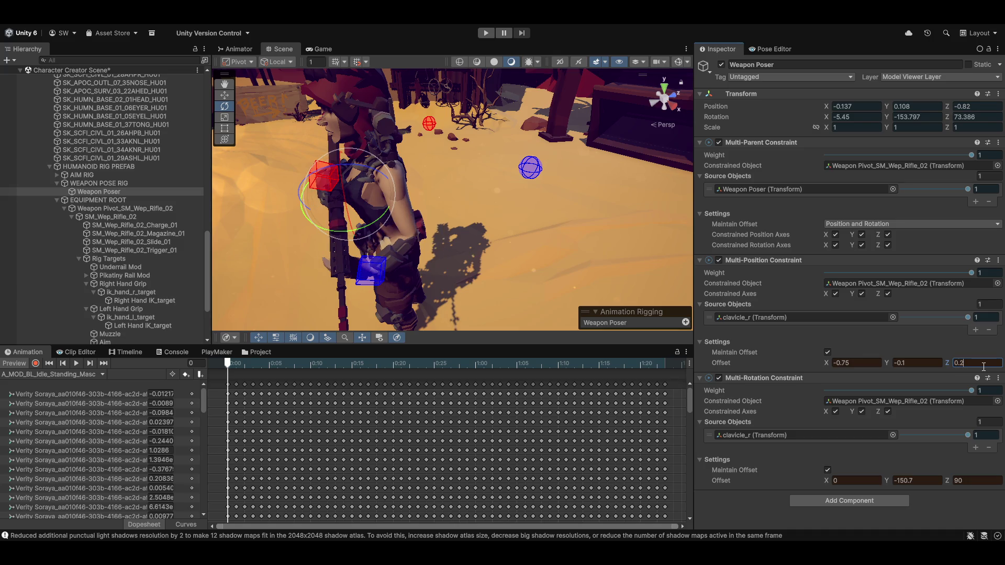
mouse_move(602, 214)
mouse_down()
mouse_move(639, 218)
mouse_move(503, 194)
mouse_move(743, 177)
mouse_move(735, 169)
mouse_move(502, 229)
mouse_move(427, 137)
mouse_move(608, 214)
mouse_move(511, 182)
mouse_move(315, 146)
mouse_move(306, 218)
mouse_move(701, 205)
mouse_move(775, 181)
mouse_move(226, 192)
mouse_move(336, 190)
mouse_move(491, 248)
mouse_up()
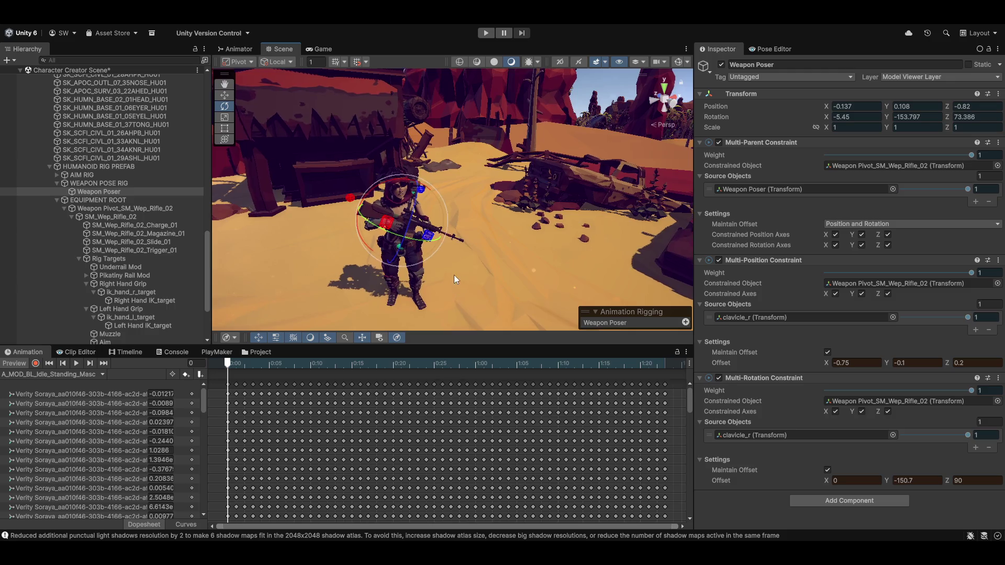
scroll(454, 276, up, 10)
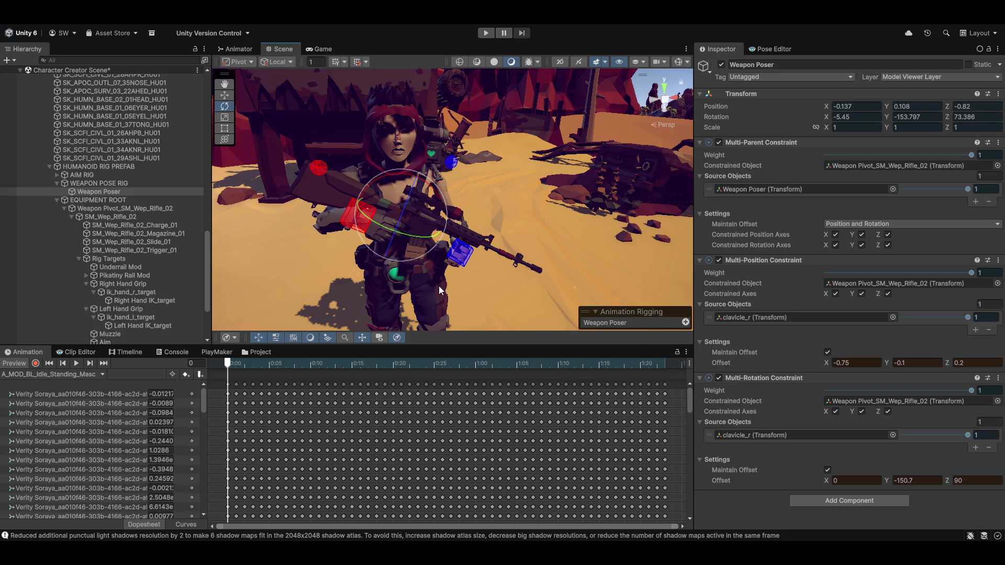
click(108, 190)
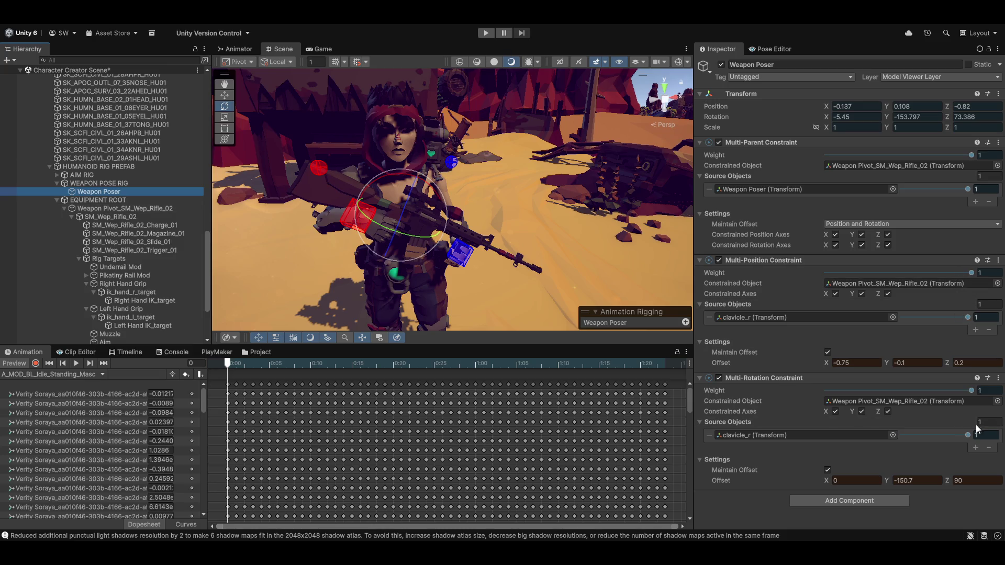
Step: Copy the Multi-Rotation Constraint values, turn off preview, and paste them back
click(999, 381)
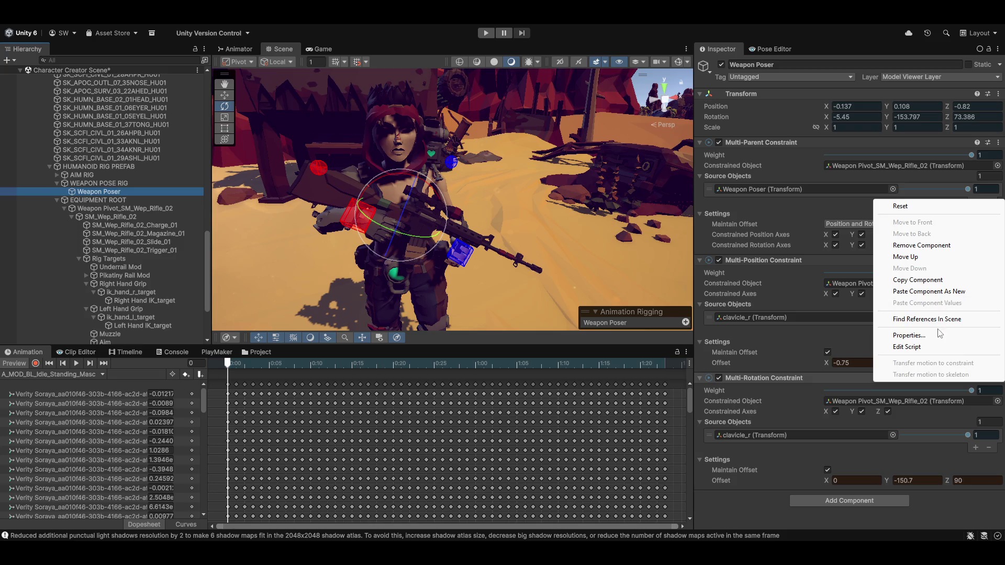
click(919, 280)
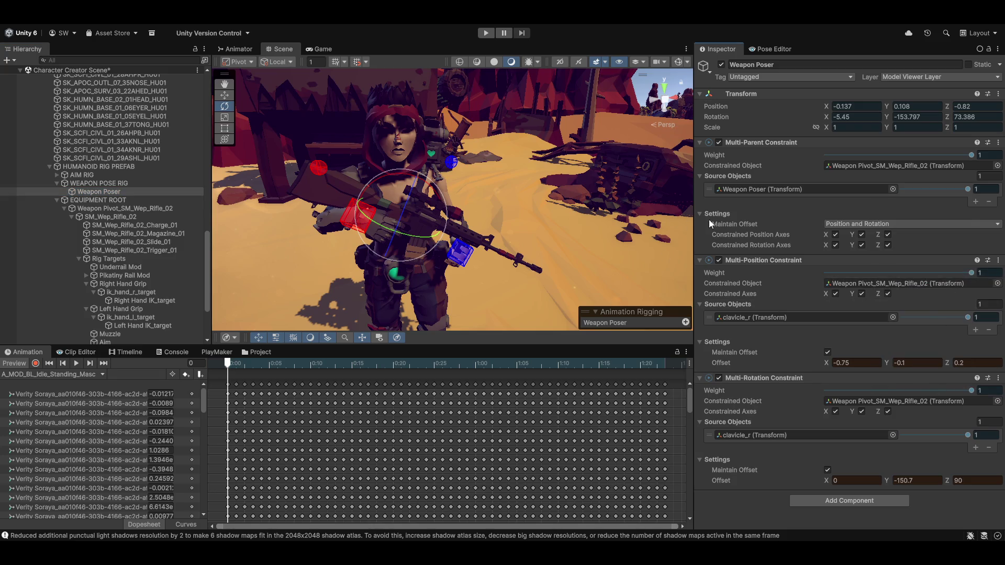
click(12, 363)
click(998, 378)
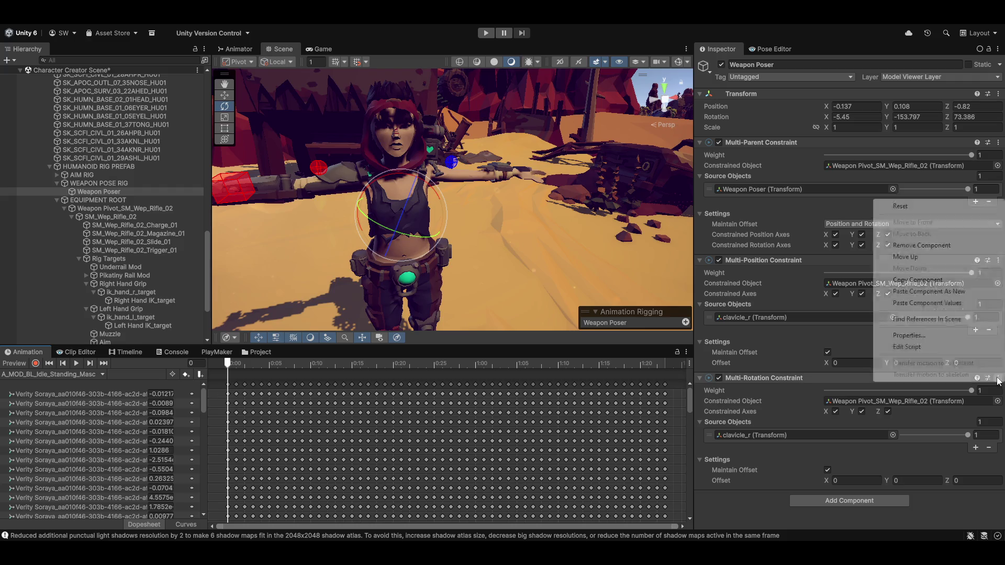
click(936, 303)
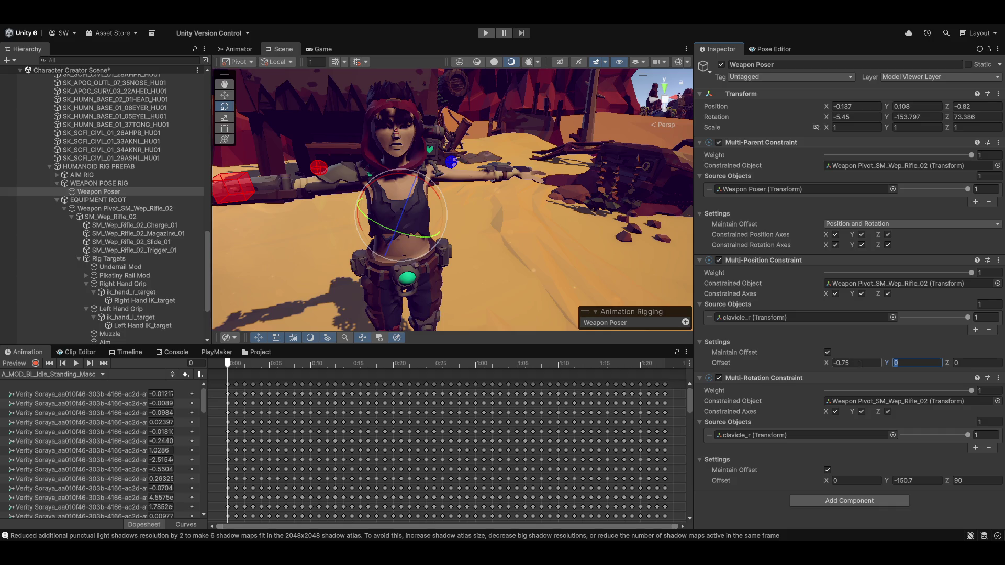
Step: Re-enter position offsets Y -0.1 and Z 0.2, re-enable preview, and select WEAPON POSE RIG
key(Tab)
text(0.2)
click(20, 363)
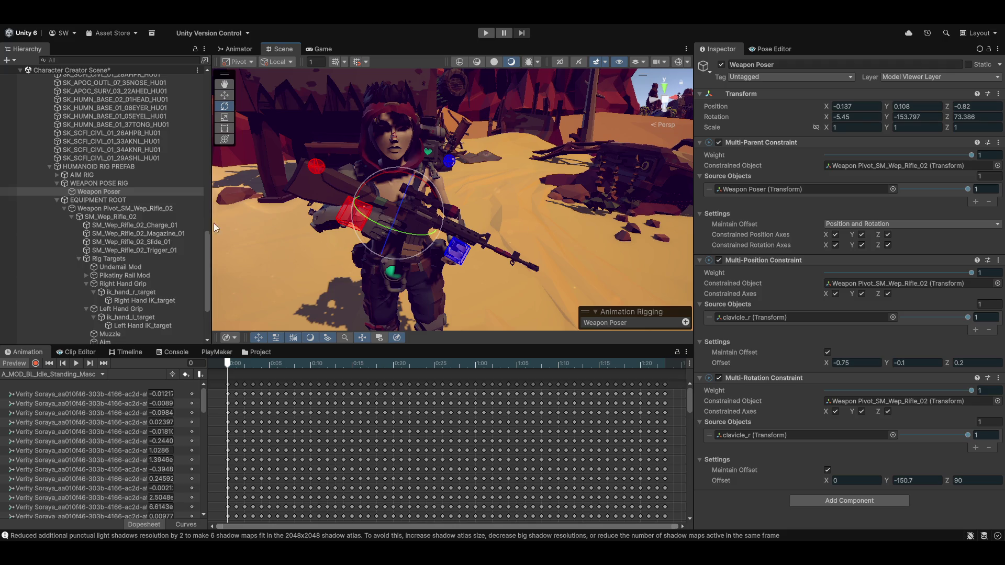
click(115, 184)
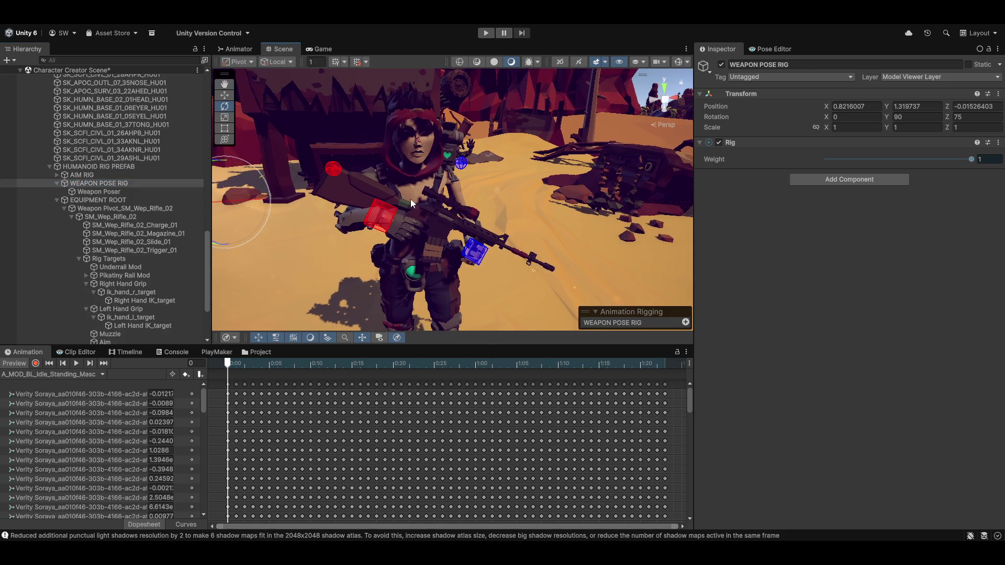
Step: Rotate the WEAPON POSE RIG slightly, then nudge SM_Wep_Rifle_02 up and down and undo to zero
key(z)
key(x)
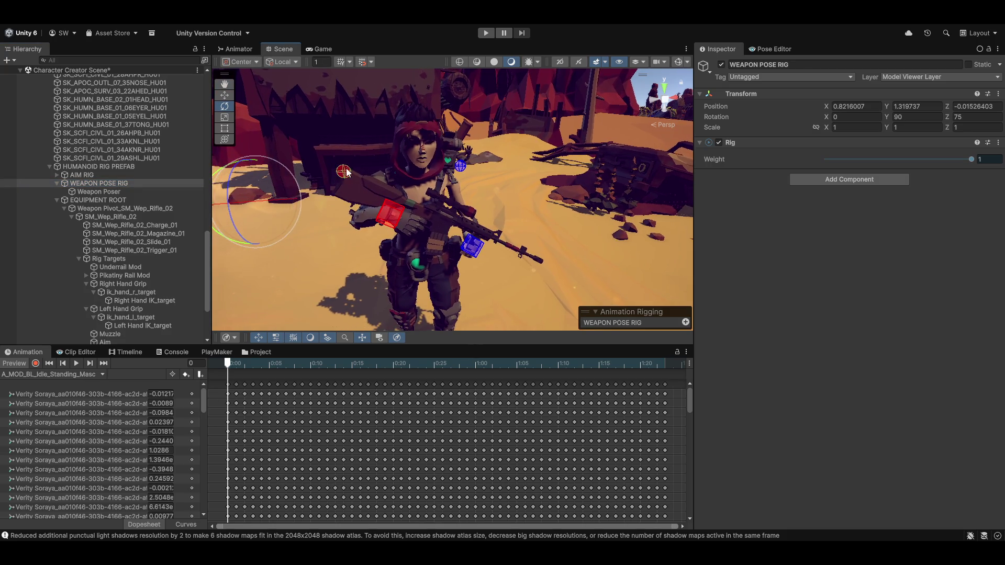
drag(237, 182, 321, 196)
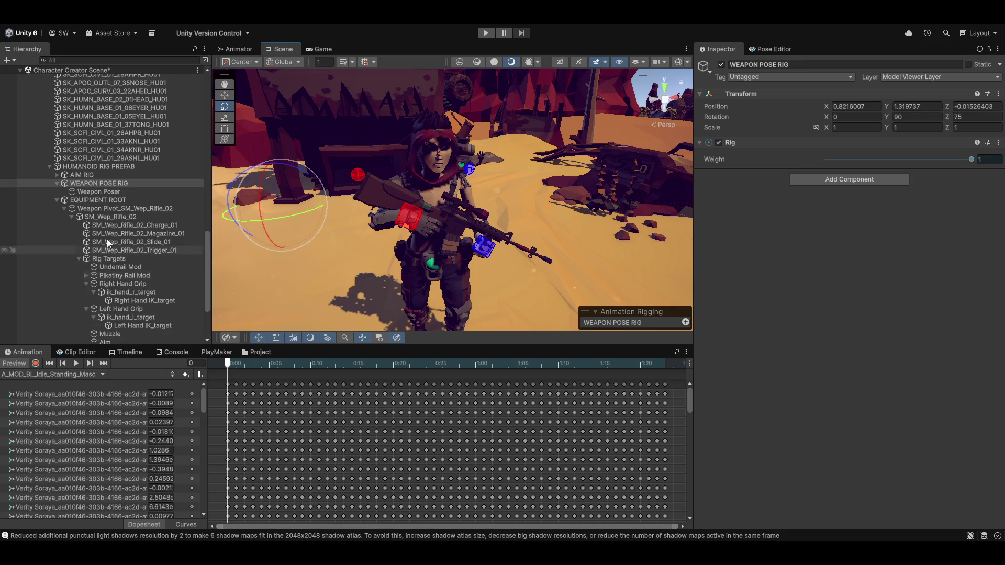
click(111, 217)
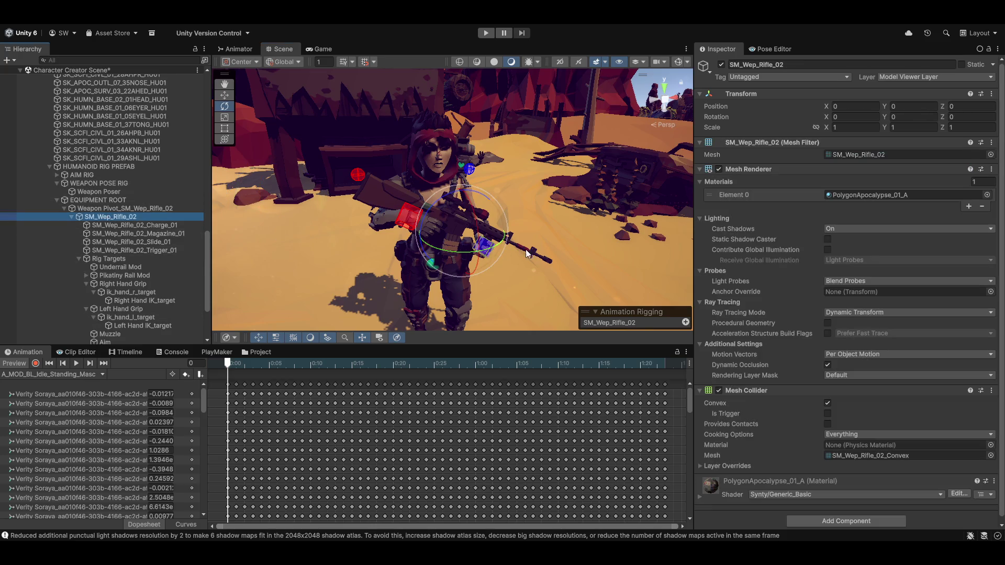
drag(466, 211, 469, 205)
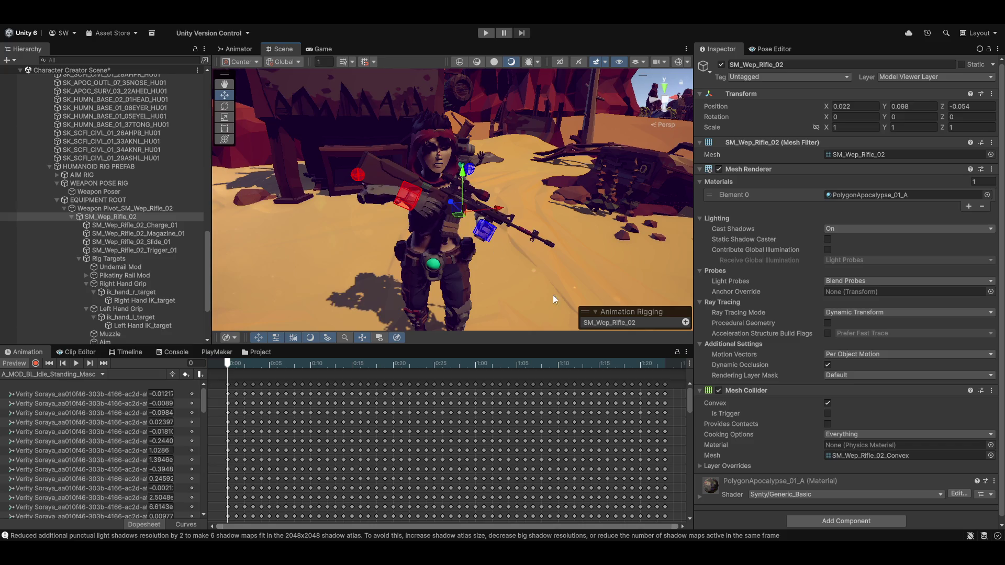
mouse_move(462, 170)
mouse_down()
mouse_move(482, 206)
mouse_move(477, 200)
mouse_up()
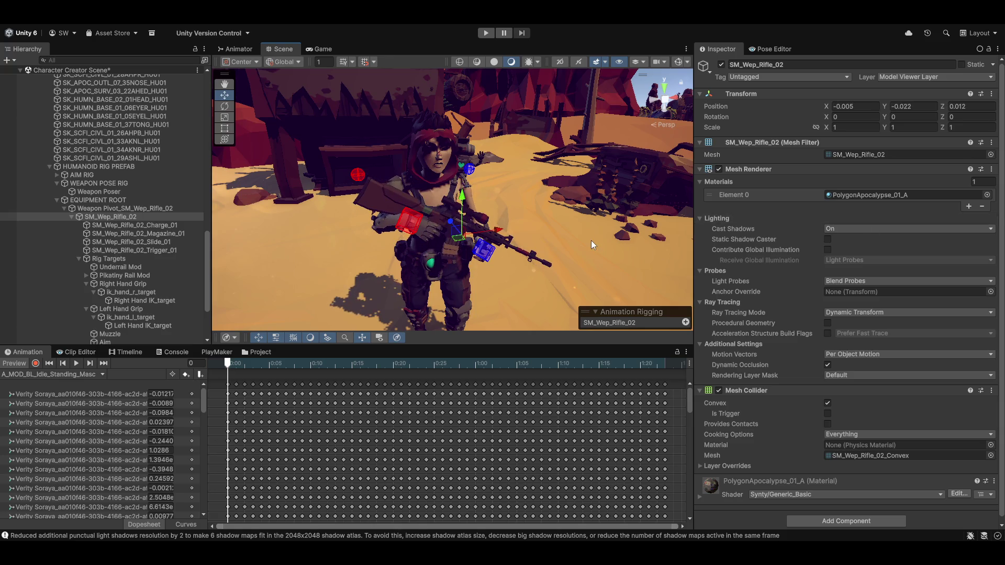
key(ctrl+z)
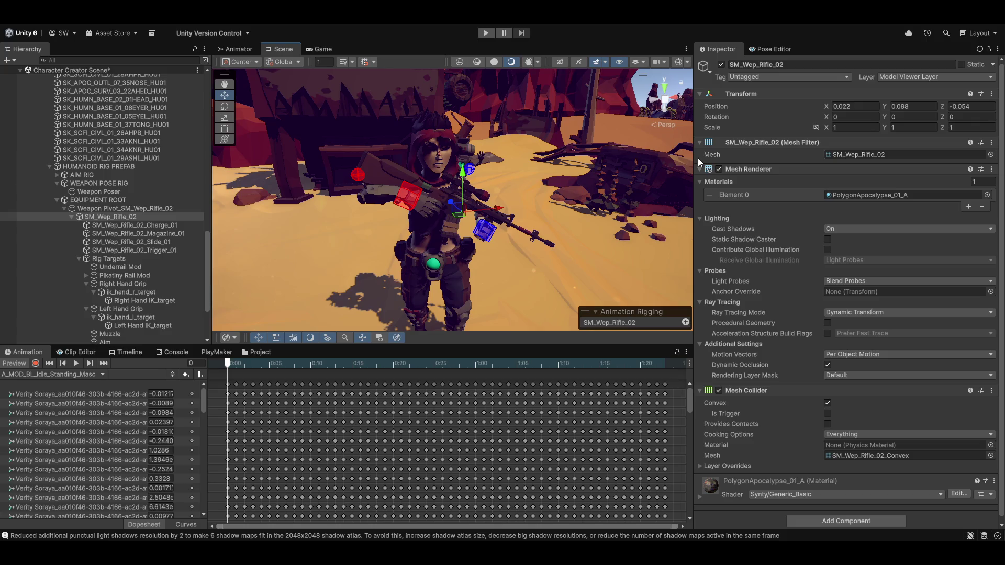
key(ctrl+z)
Step: Try rotating SM_Wep_Rifle_02 in her hands, then undo the rotation back to zero
click(126, 206)
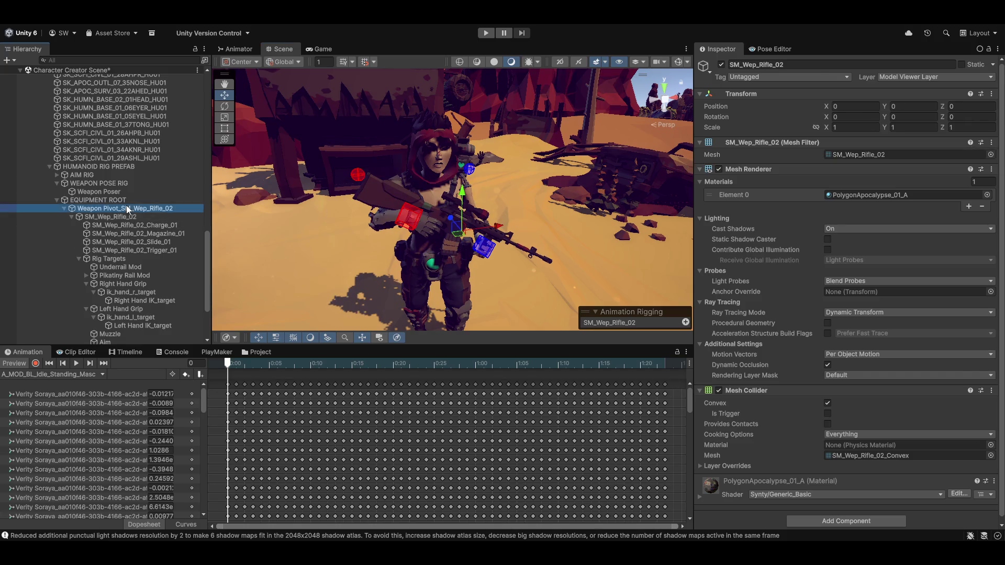
click(464, 194)
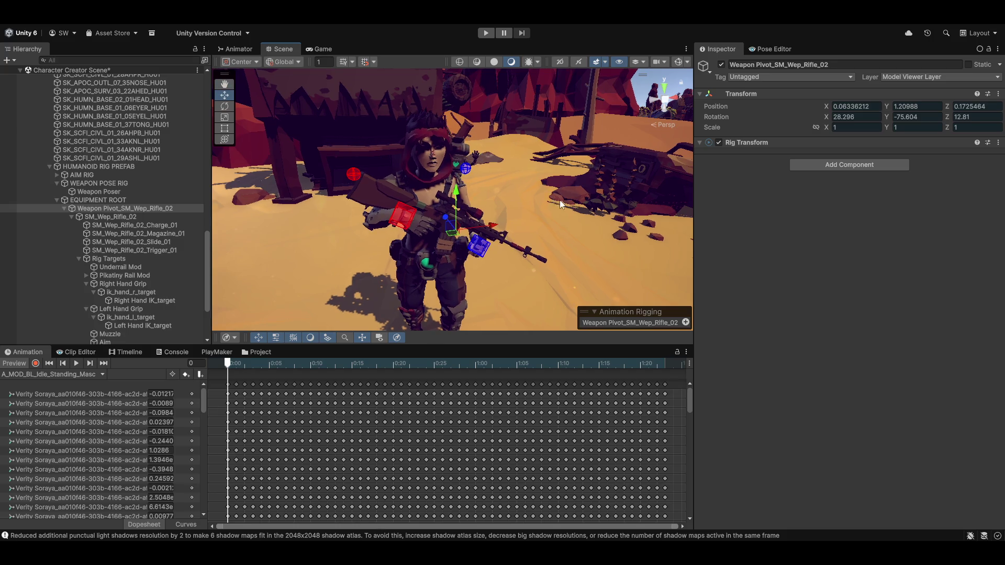
click(475, 233)
click(90, 216)
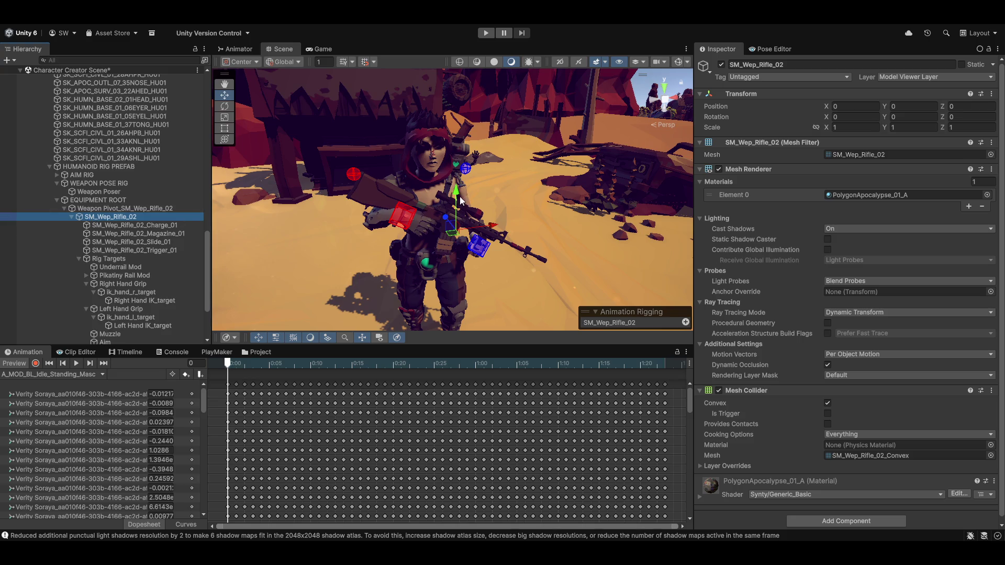
key(e)
mouse_move(466, 191)
mouse_down()
mouse_move(491, 206)
mouse_move(451, 180)
mouse_move(483, 193)
mouse_up()
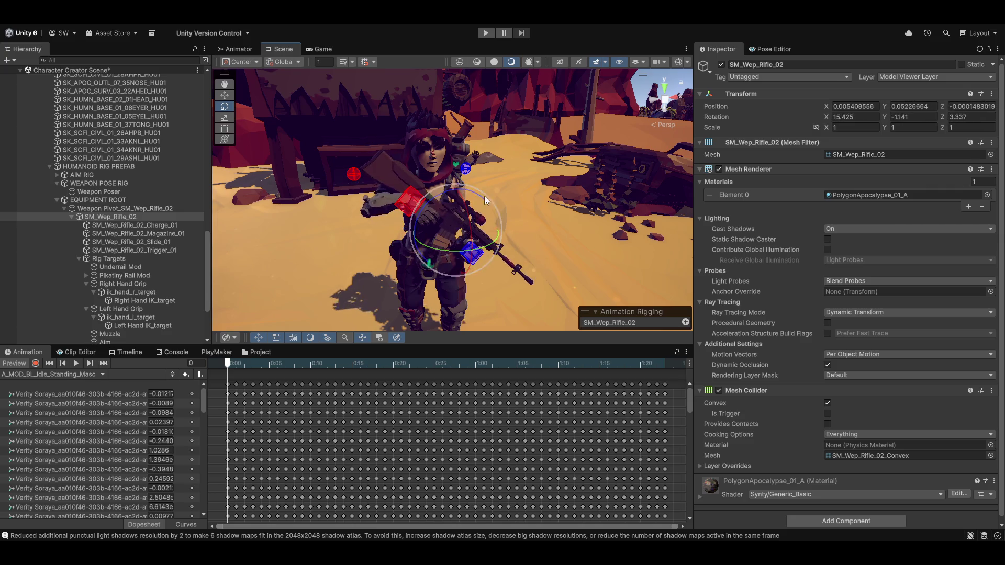
key(ctrl+z)
mouse_move(558, 163)
mouse_down()
mouse_move(614, 231)
mouse_move(490, 175)
mouse_move(513, 191)
mouse_move(513, 258)
mouse_move(400, 209)
mouse_move(426, 240)
mouse_move(430, 227)
mouse_move(489, 231)
mouse_move(419, 236)
mouse_up()
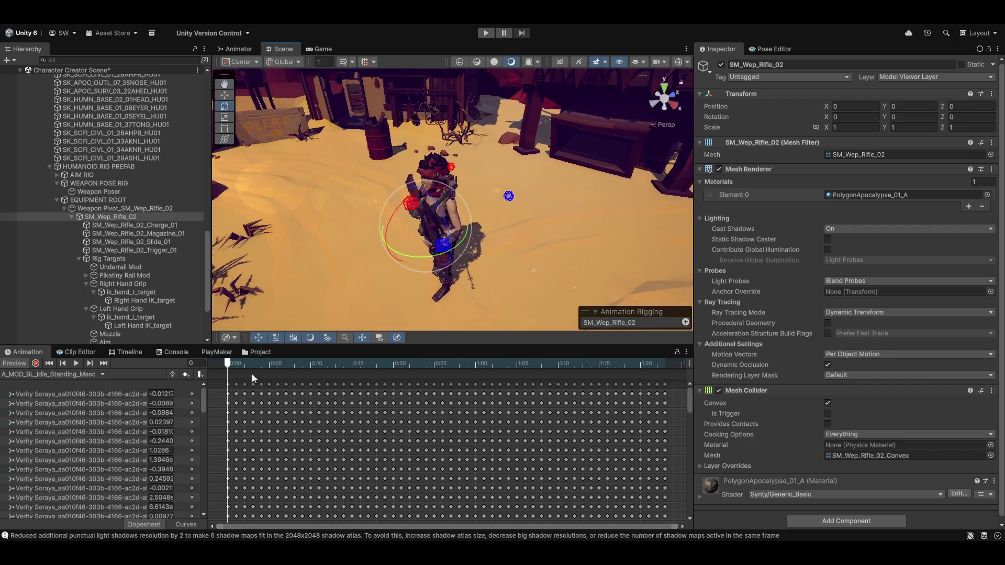
Step: Scrub the idle clip around frames 23 and 42 to check the rifle pose, then play it from frame 0
mouse_move(230, 365)
mouse_down()
mouse_move(541, 366)
mouse_move(417, 366)
mouse_up()
mouse_move(398, 235)
mouse_down()
mouse_move(366, 249)
mouse_move(504, 310)
mouse_move(450, 251)
mouse_move(366, 247)
mouse_move(324, 261)
mouse_move(377, 280)
mouse_up()
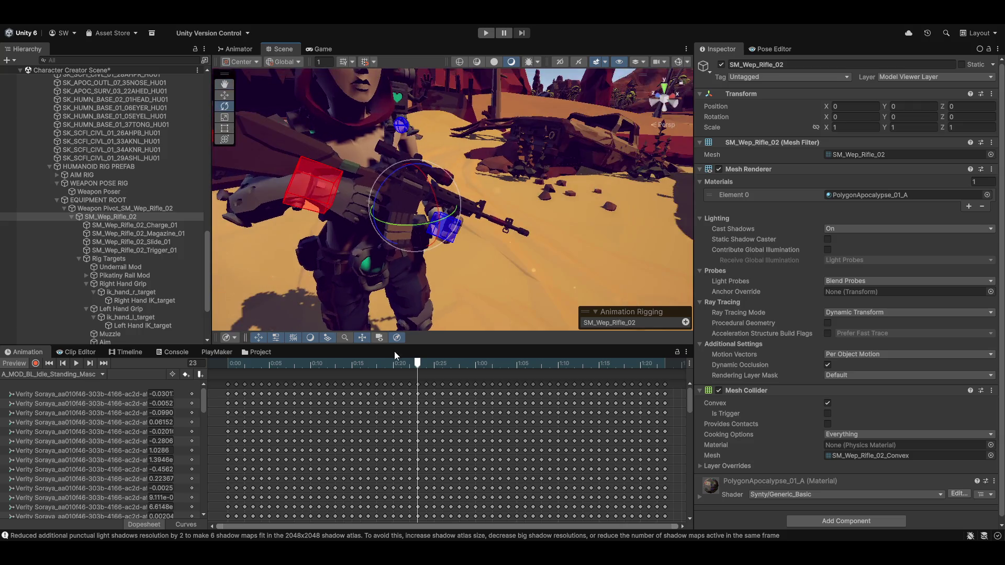
mouse_move(420, 368)
mouse_down()
mouse_move(269, 367)
mouse_move(623, 367)
mouse_move(417, 367)
mouse_up()
mouse_move(347, 361)
mouse_down()
mouse_move(468, 364)
mouse_move(542, 346)
mouse_move(309, 330)
mouse_move(575, 362)
mouse_up()
mouse_move(476, 363)
mouse_down()
mouse_move(555, 356)
mouse_move(469, 344)
mouse_move(342, 365)
mouse_move(574, 366)
mouse_up()
click(49, 363)
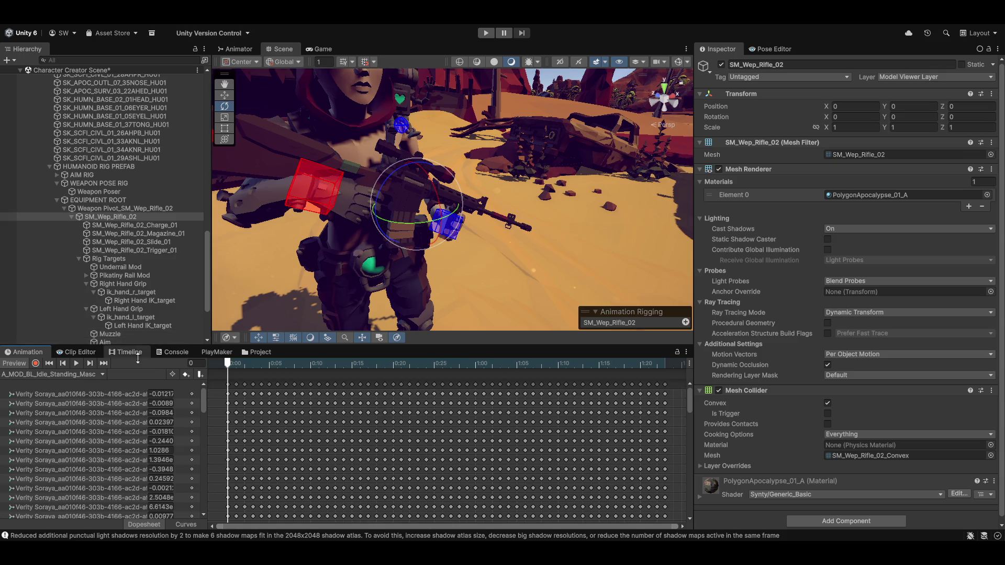
click(77, 363)
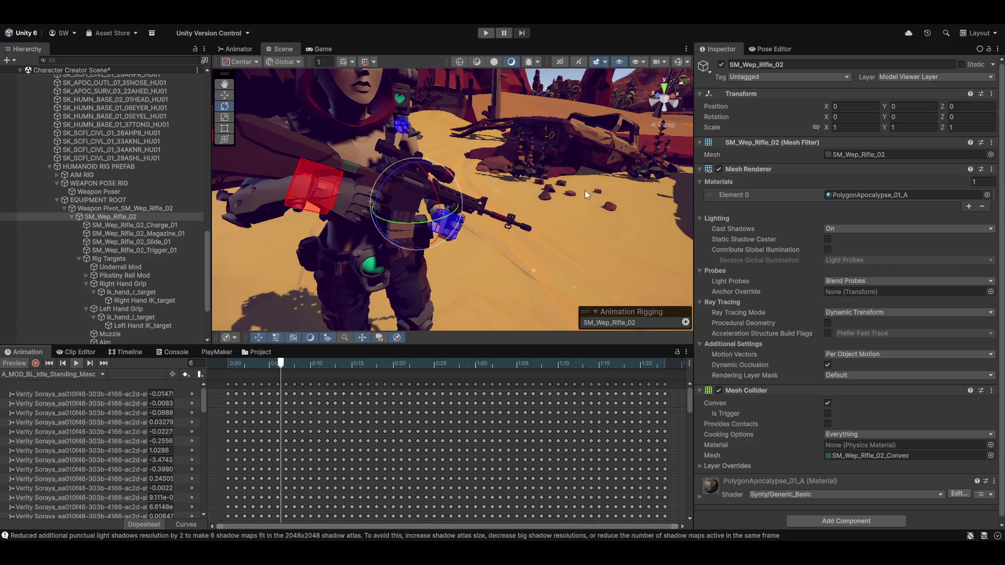
mouse_move(584, 230)
mouse_down()
mouse_move(566, 199)
mouse_move(570, 227)
mouse_up()
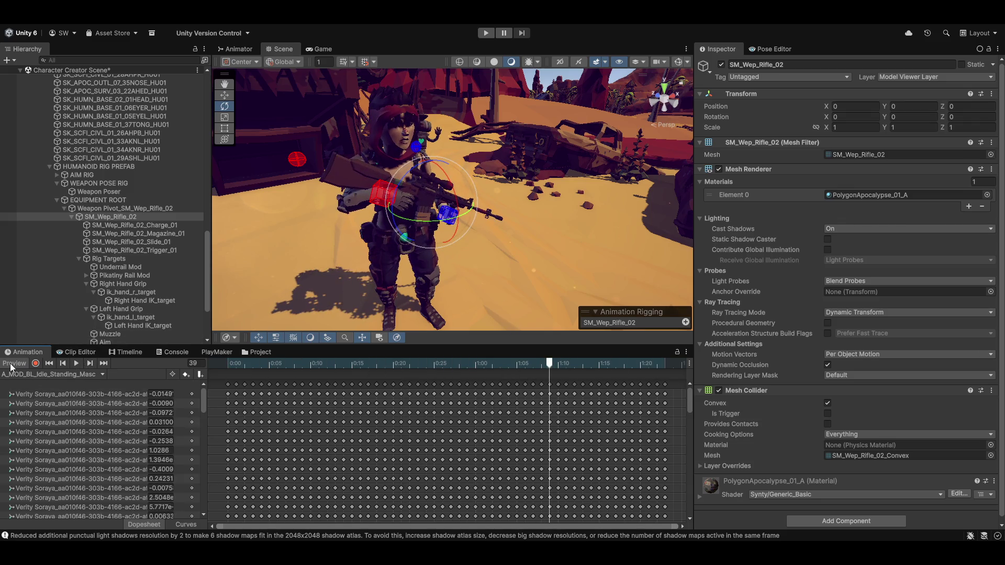
Step: Switch the character to the Fists_PunchHeavy2Idle clip and bring up the full clip list
click(36, 376)
click(37, 369)
click(32, 374)
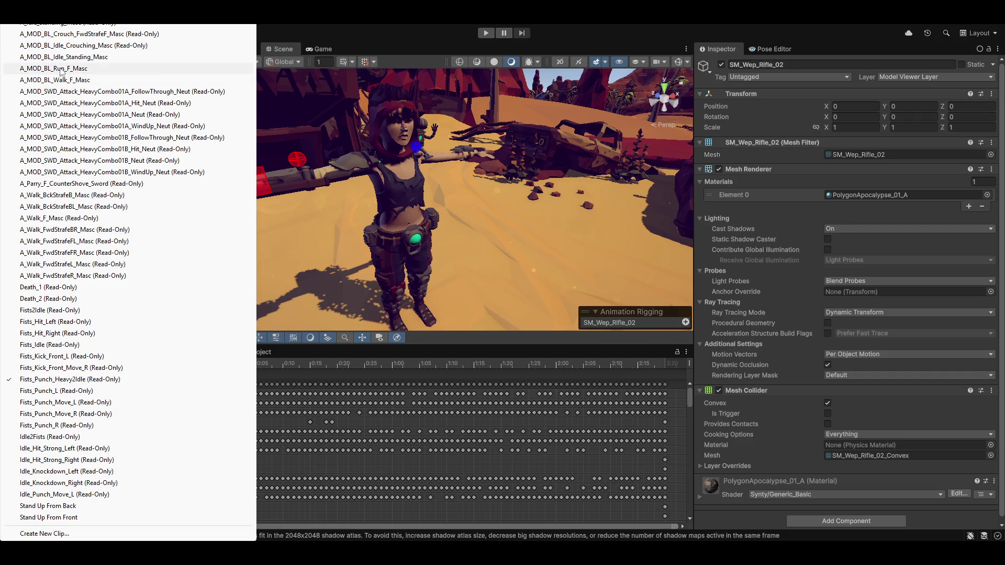
Step: Load the A_MOD_BL_Run_F_Masc clip, enable Preview and play it
click(62, 68)
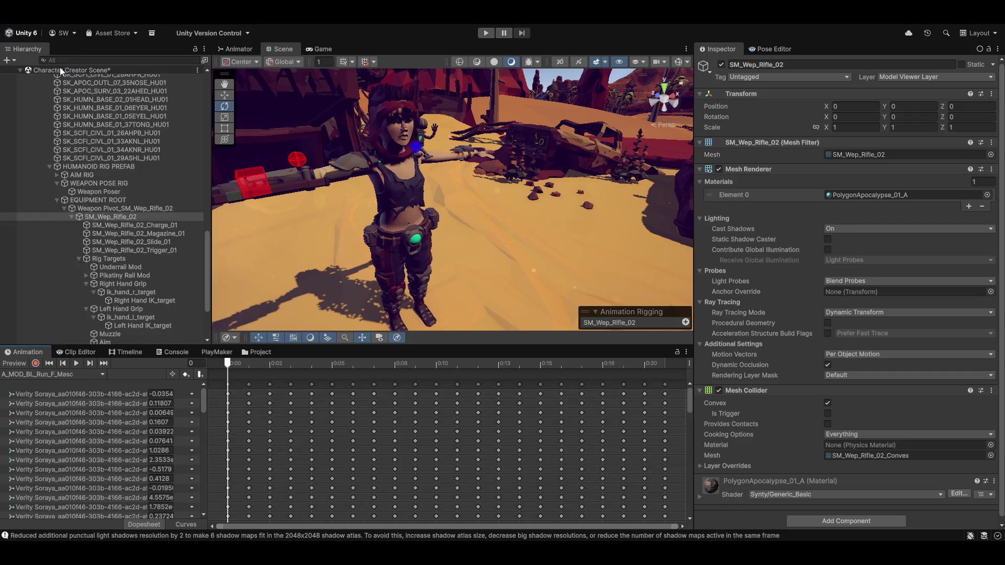
click(13, 364)
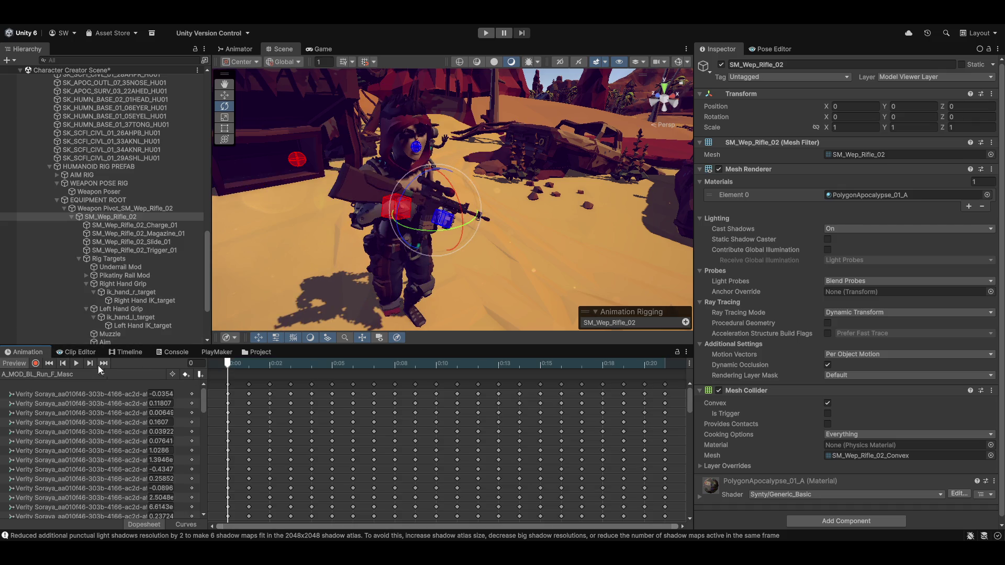
click(76, 364)
Step: Watch the run from several angles, then turn Preview off to return her to T-pose
mouse_move(492, 213)
mouse_down()
mouse_move(530, 244)
mouse_move(474, 246)
mouse_move(514, 252)
mouse_up()
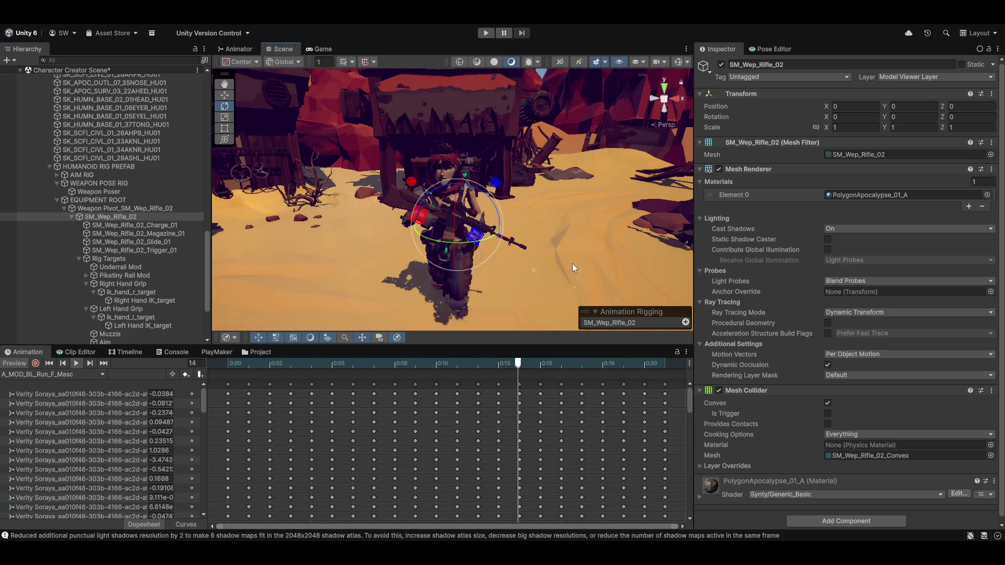
mouse_move(571, 268)
mouse_down()
mouse_move(299, 274)
mouse_move(501, 266)
mouse_move(417, 202)
mouse_move(314, 249)
mouse_move(251, 158)
mouse_move(546, 228)
mouse_up()
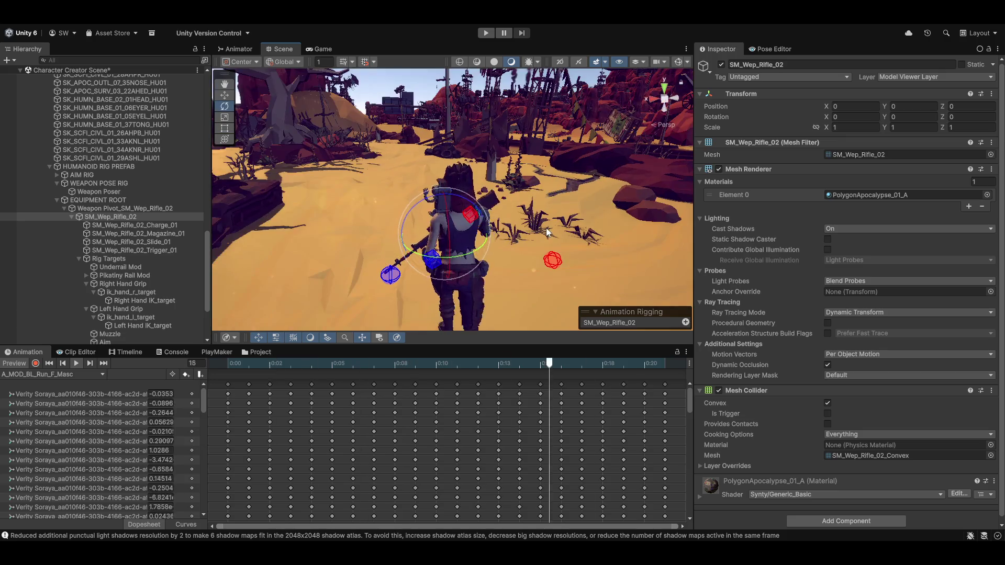
mouse_move(368, 256)
mouse_down()
mouse_move(388, 262)
mouse_move(368, 269)
mouse_move(414, 277)
mouse_move(581, 272)
mouse_up()
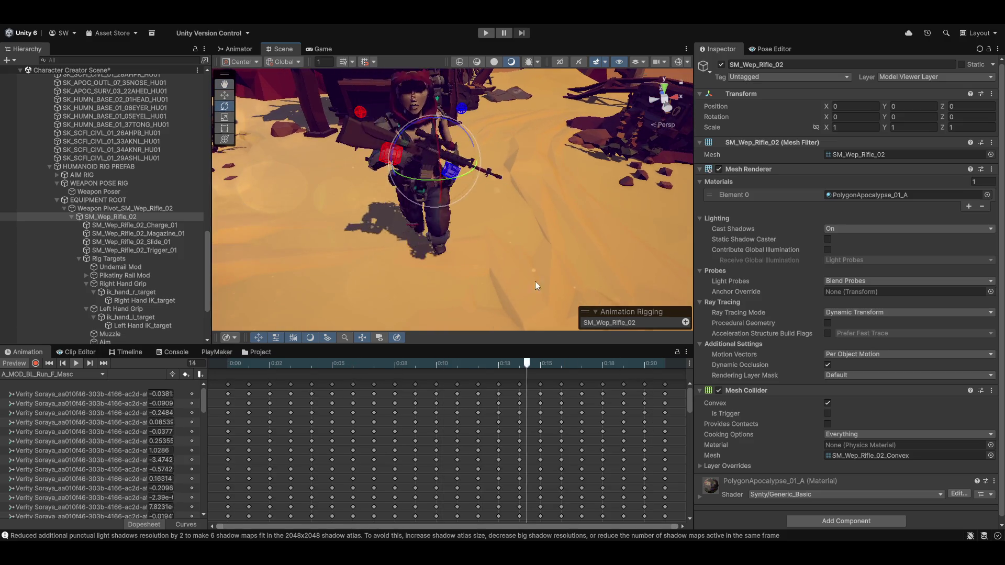
click(15, 362)
drag(414, 195, 502, 220)
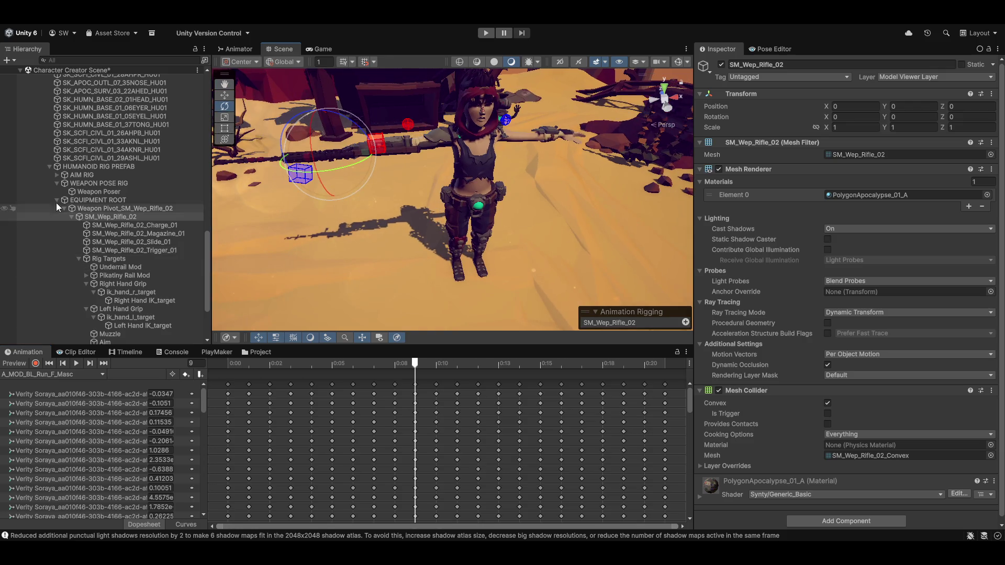
Step: Preview the run with Weapon Poser's Multi-Rotation Constraint weight at 0, then restore it to 1 and play
click(95, 192)
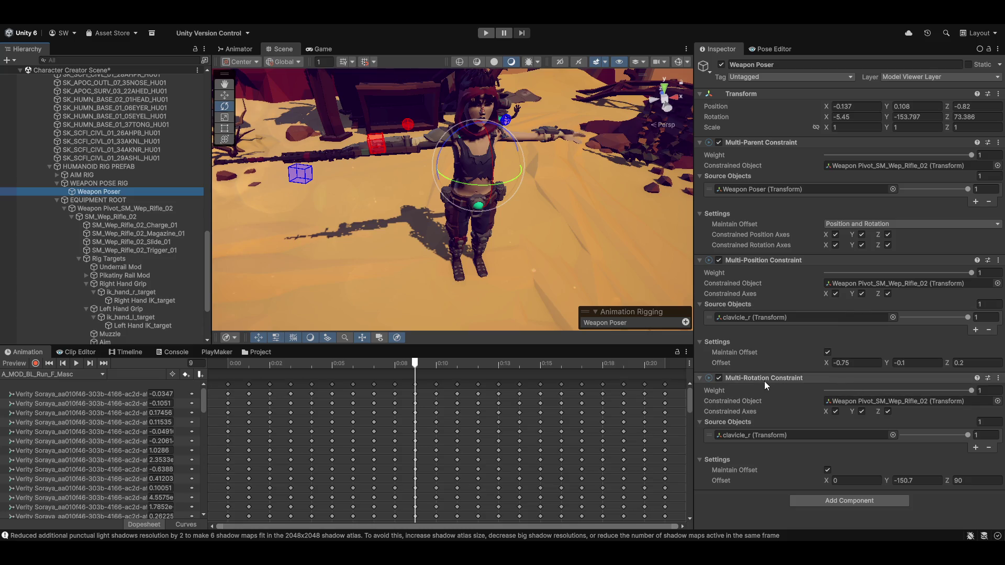
click(973, 391)
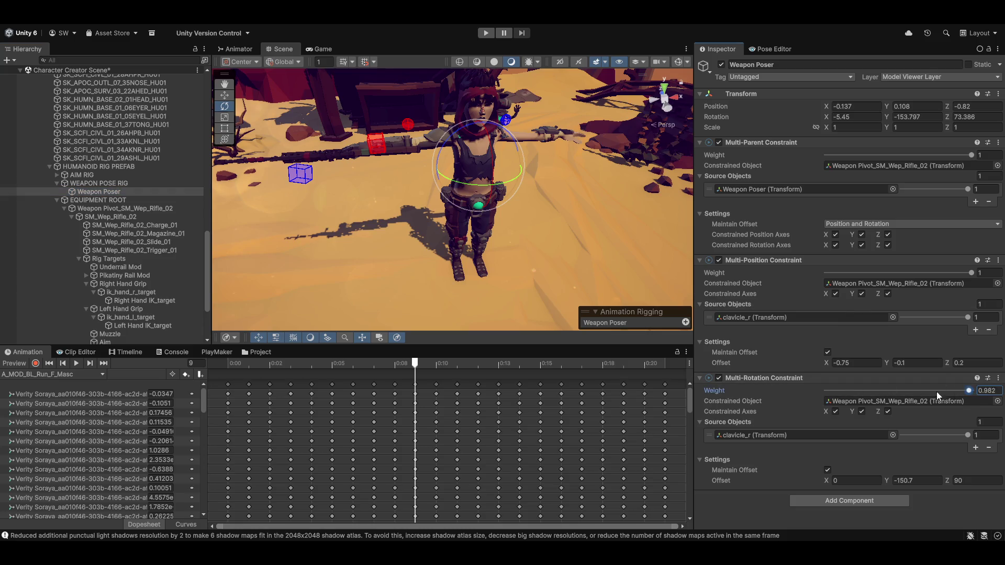
click(11, 364)
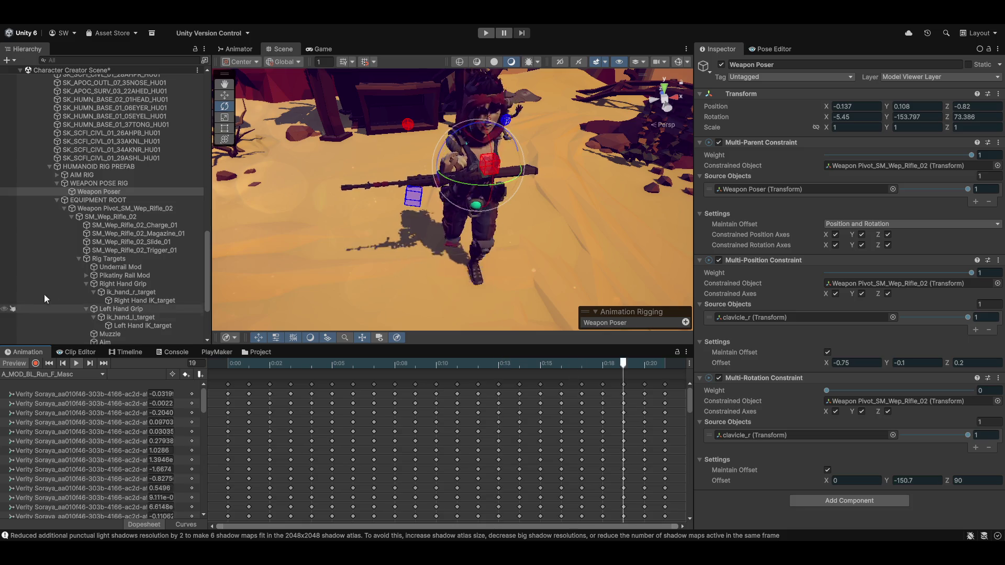
click(25, 363)
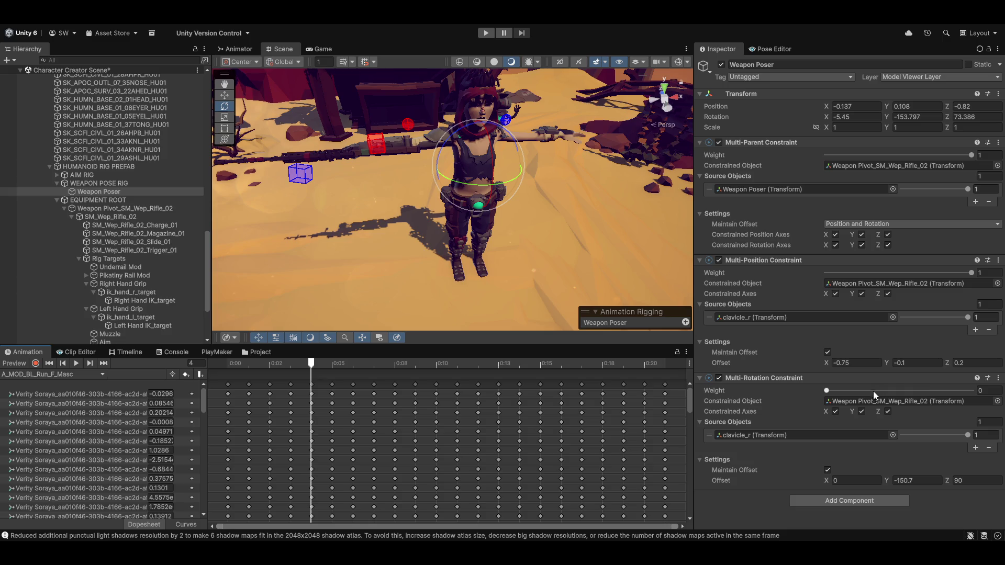
drag(830, 391, 971, 391)
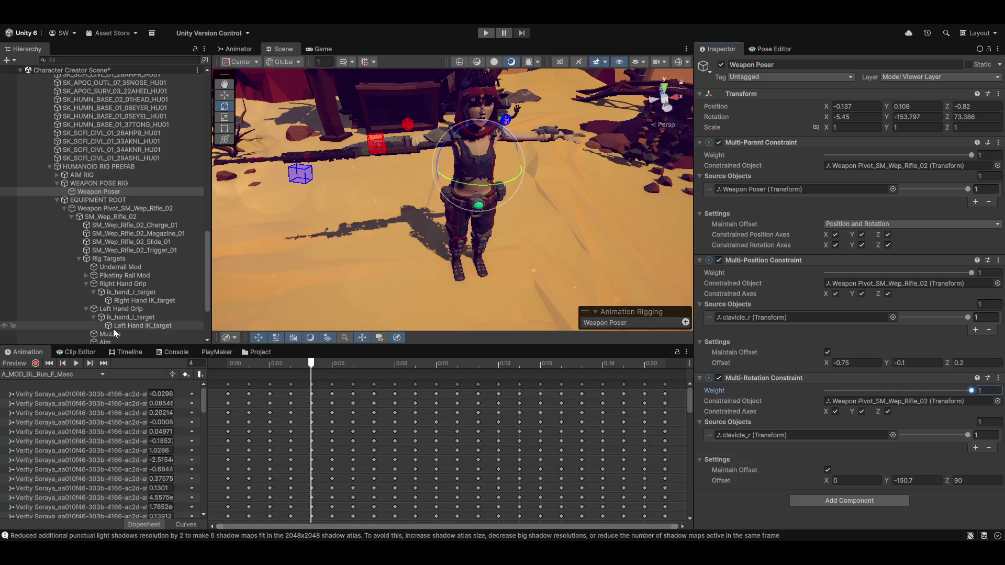
click(76, 363)
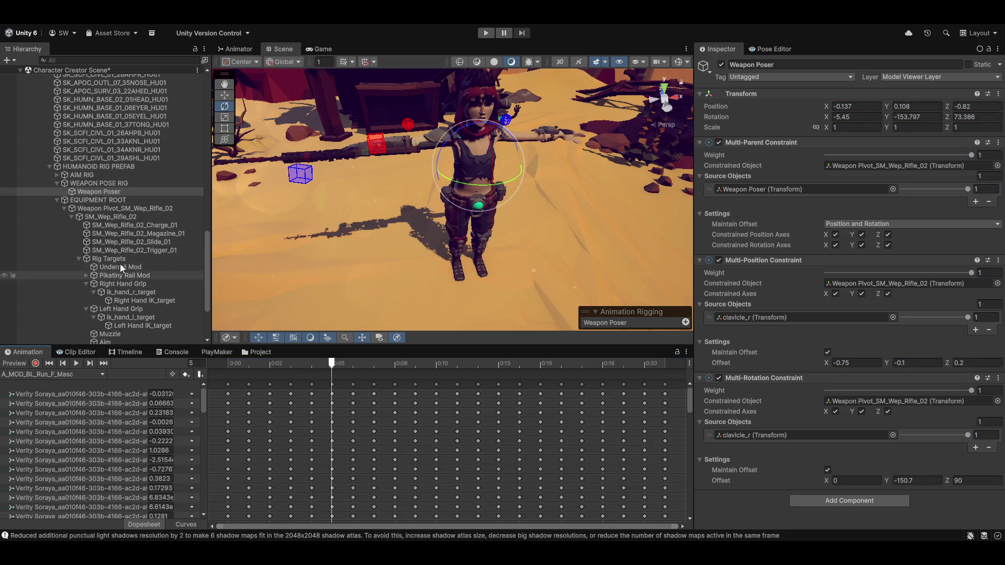
Step: Save the Character Creator Scene through File > Save
scroll(118, 264, down, 3)
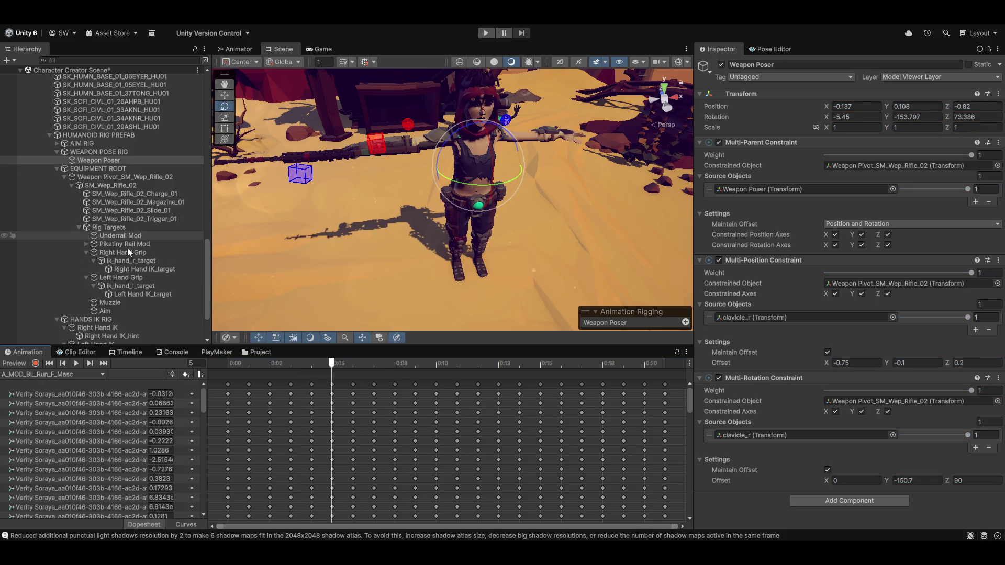
scroll(128, 256, down, 5)
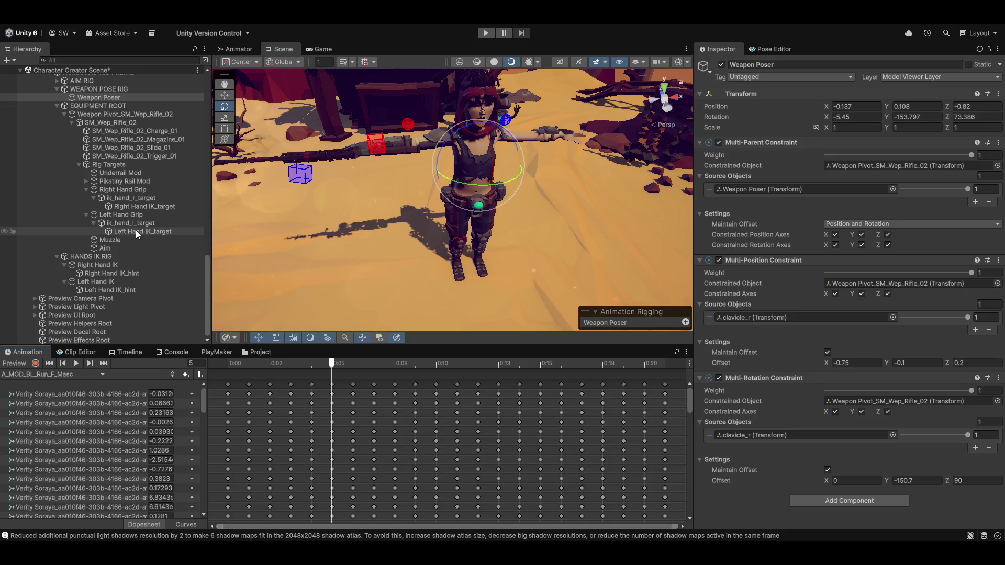
scroll(418, 451, down, 5)
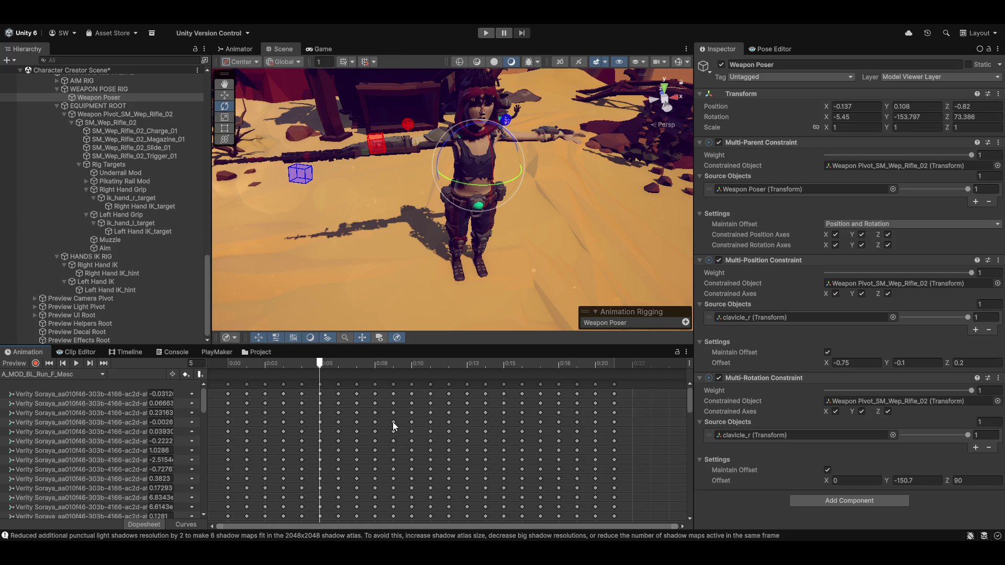
scroll(393, 423, down, 1)
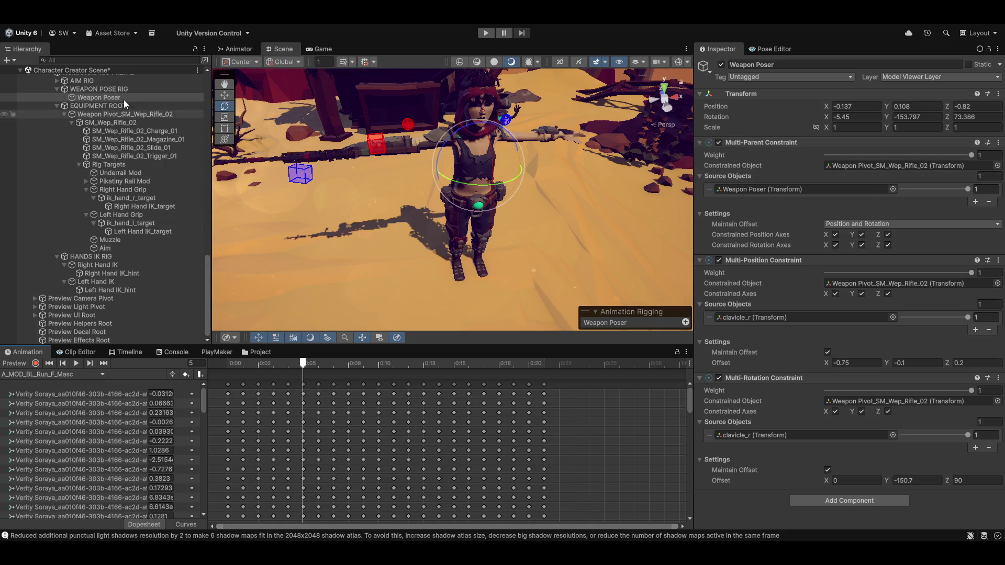
click(11, 25)
click(21, 71)
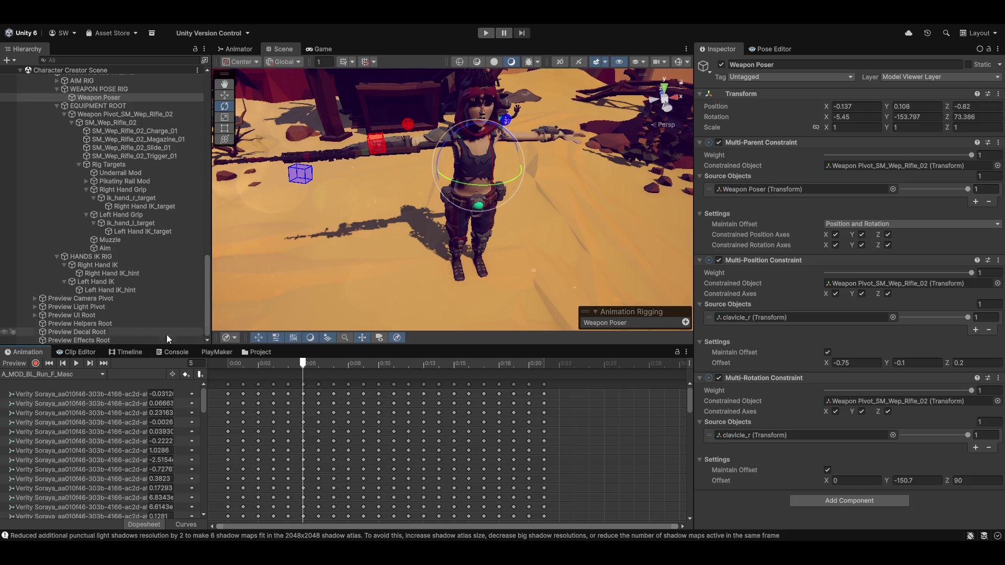
scroll(121, 193, up, 10)
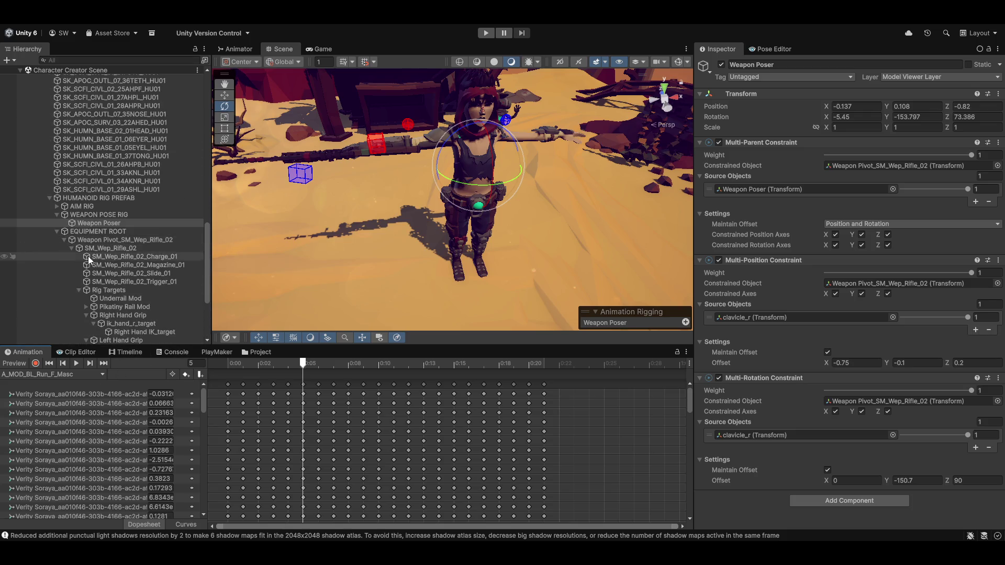
scroll(58, 293, up, 15)
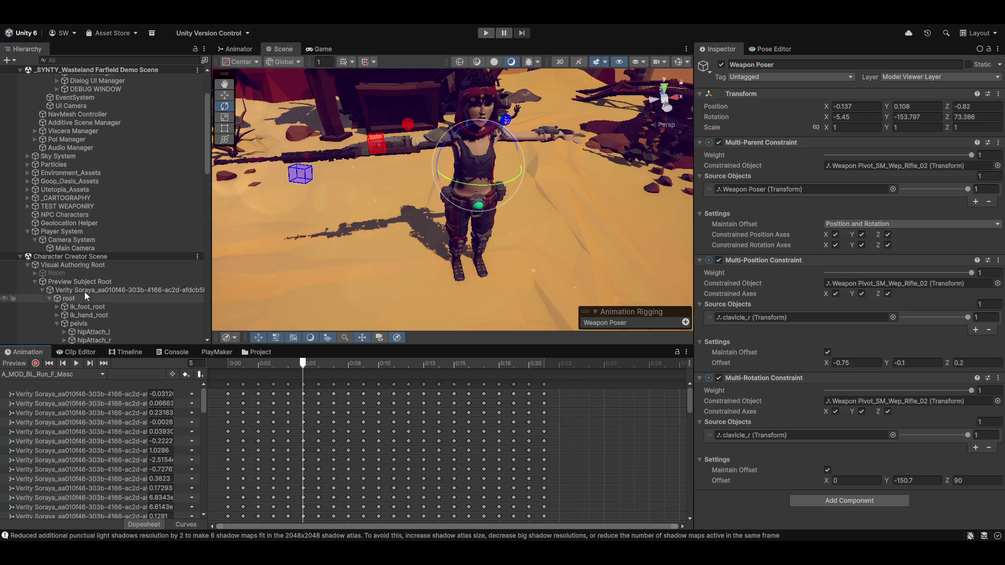
Step: Select the character's root object under Preview Subject Root to show its Animator and Rig Builder layers
click(87, 285)
click(83, 291)
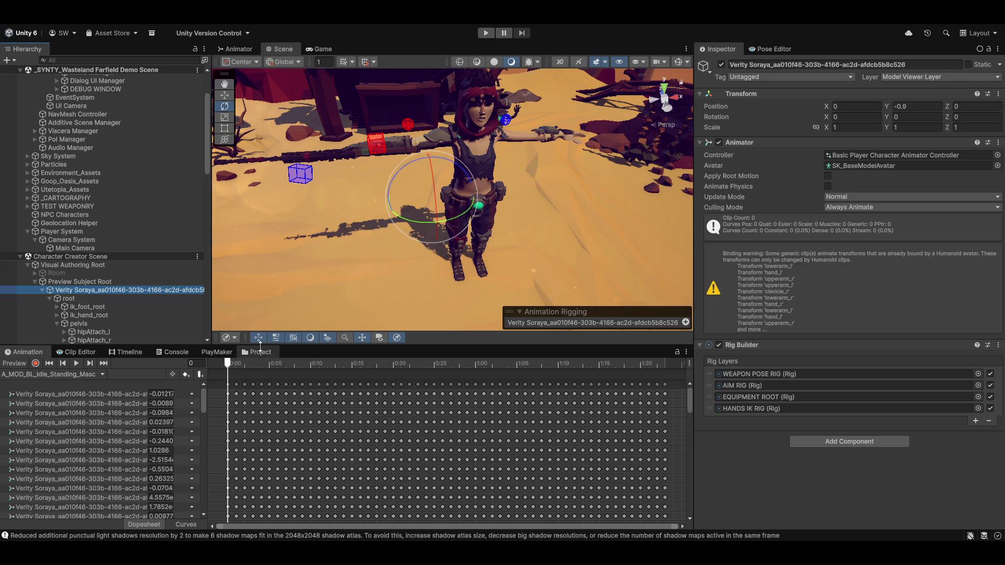
Step: Create a folder named WEAPON AND ANIMATION TEST PREFAB inside Characters and open it
click(261, 352)
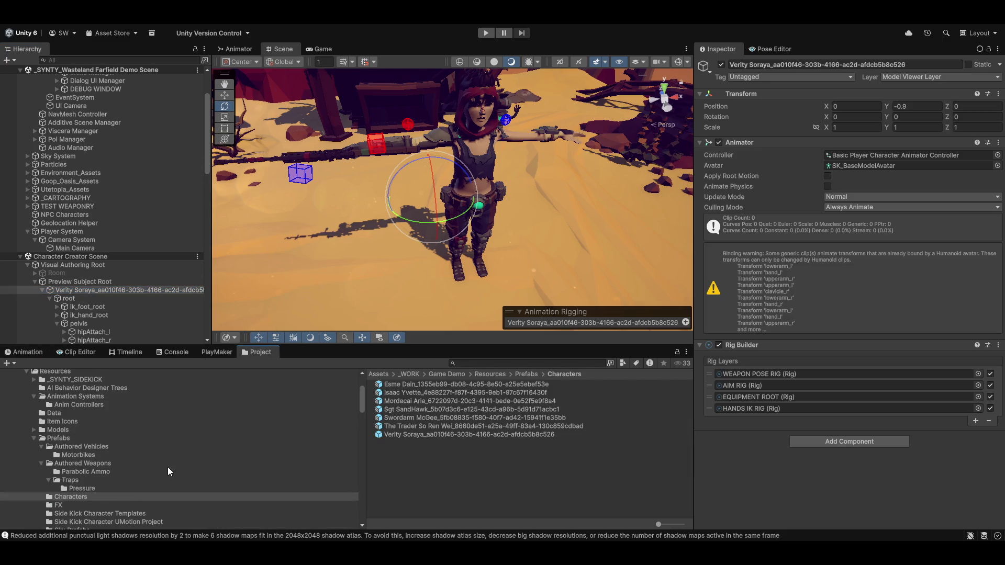
right_click(440, 480)
mouse_move(524, 158)
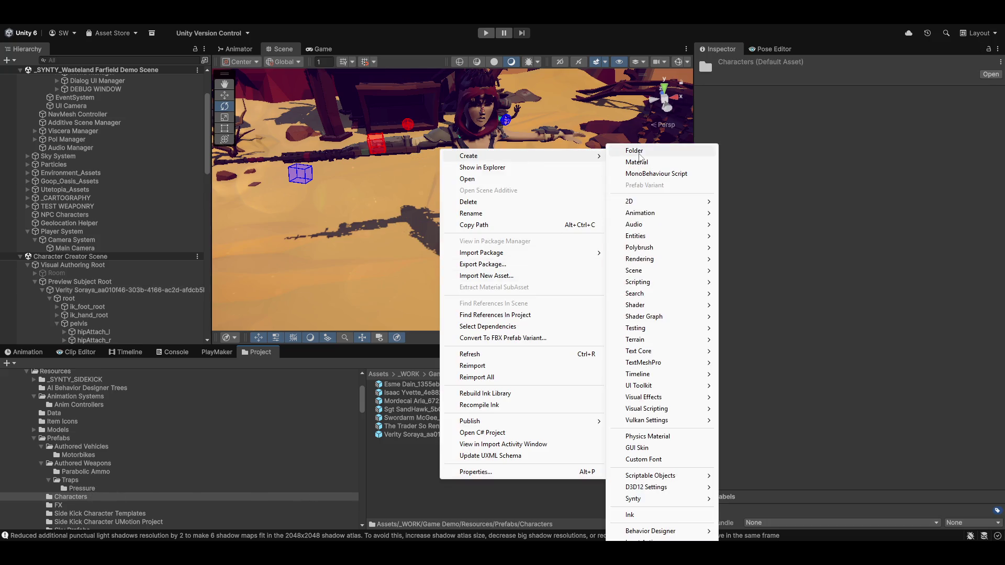
click(634, 151)
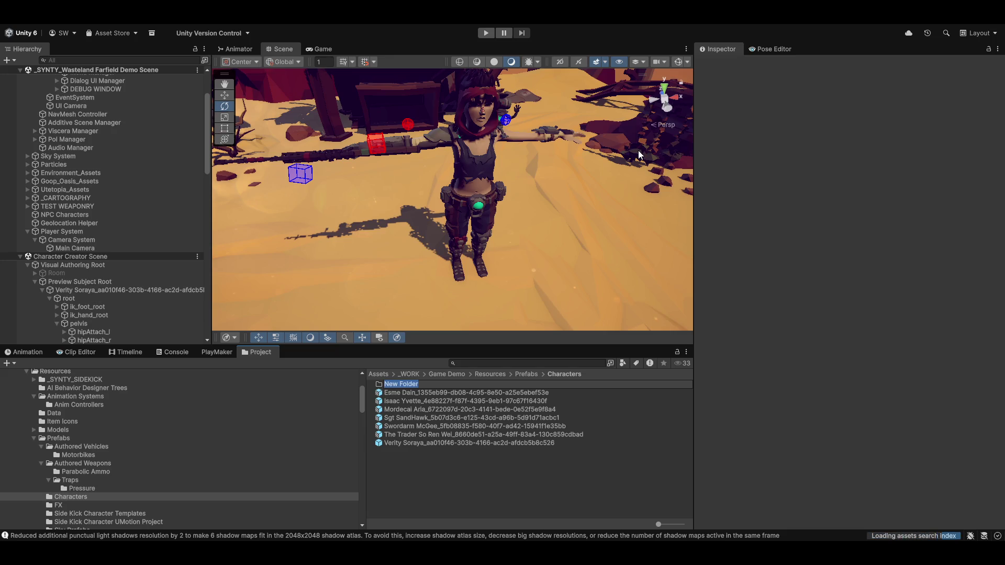
text(WEAPON AND)
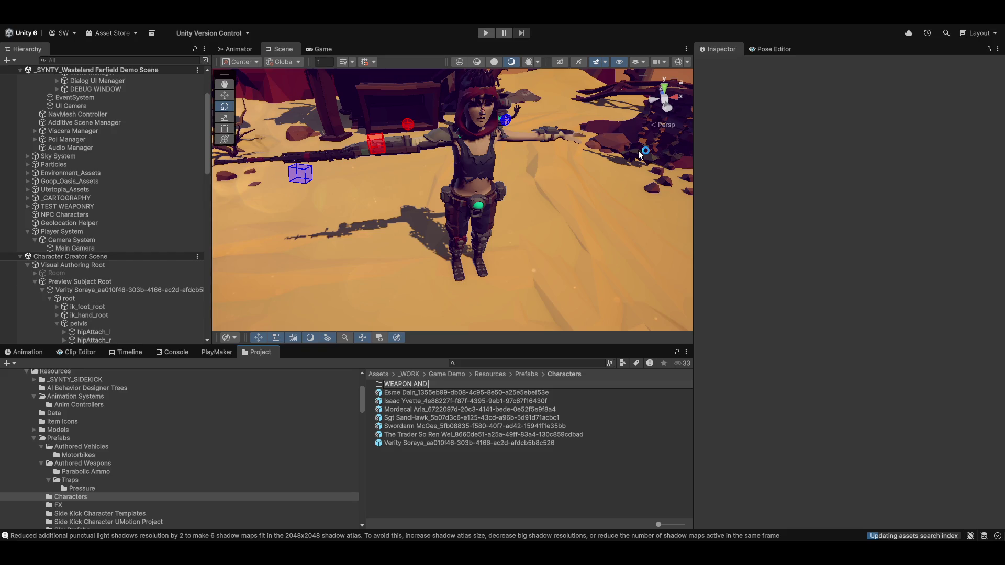
text(ATIO)
text( RTE)
text( PREFAB)
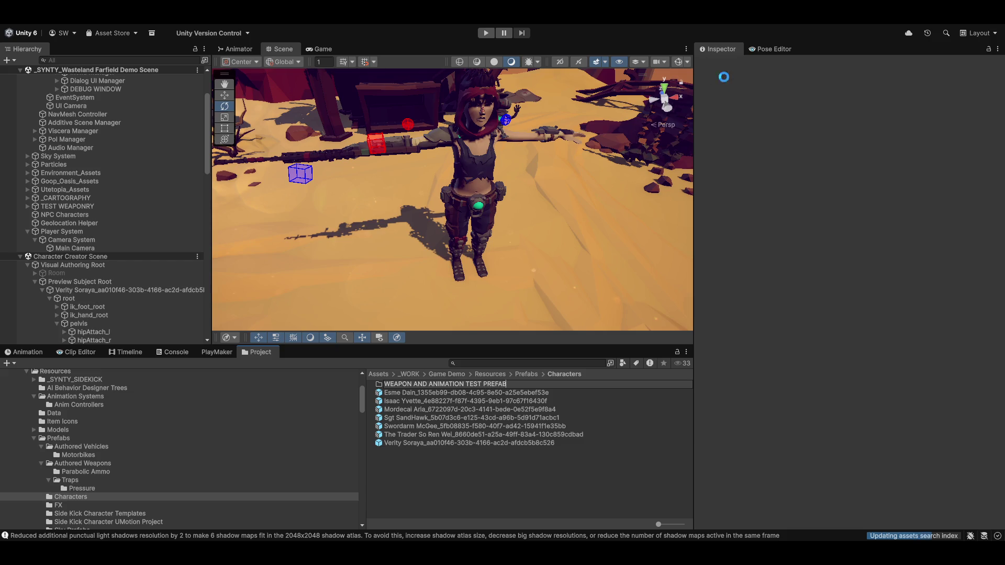
key(Return)
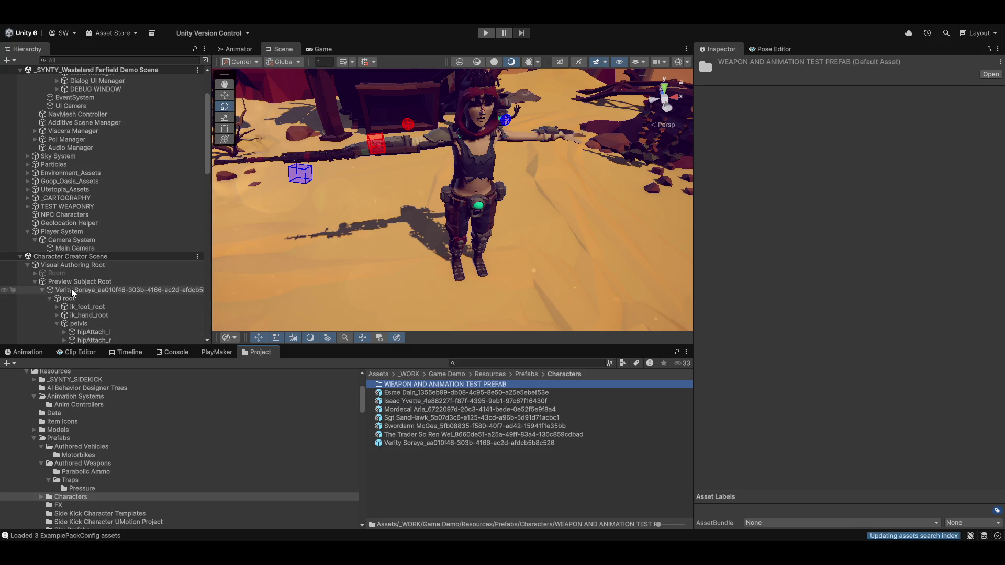
double_click(407, 387)
Step: Select the rifle-holding character prefab in the WEAPON AND ANIMATION TEST PREFAB folder to preview it
click(407, 385)
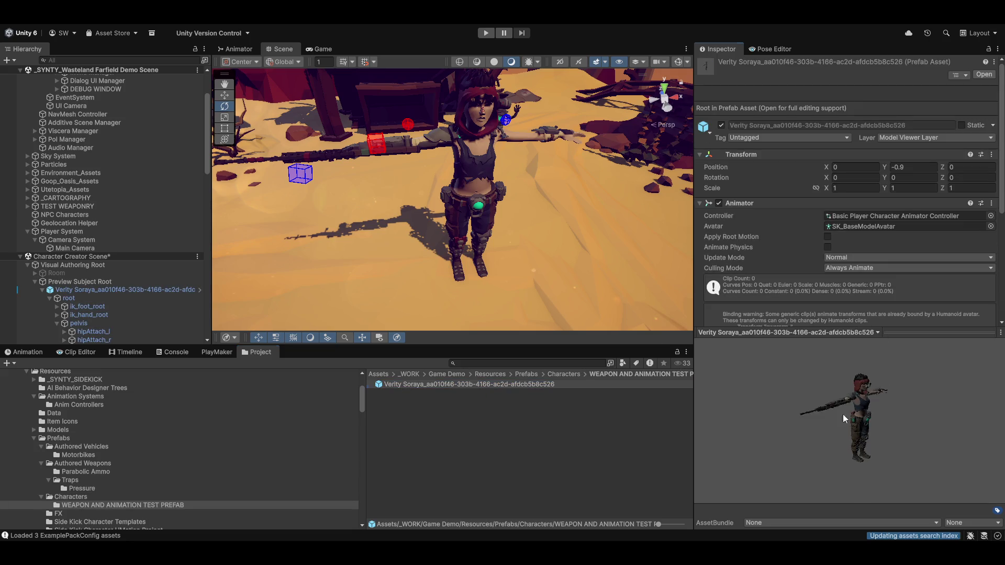
scroll(876, 186, down, 5)
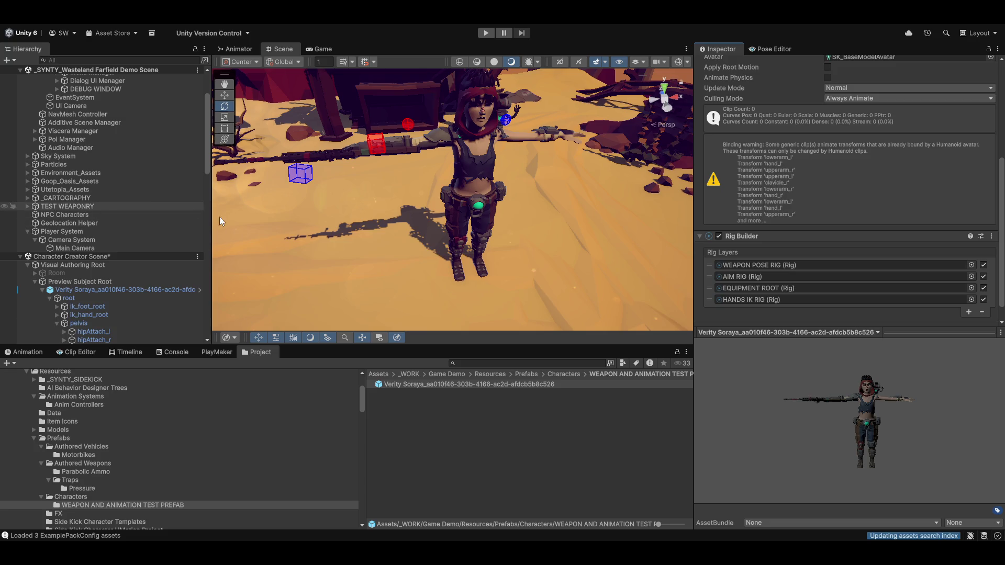
scroll(155, 155, down, 3)
scroll(155, 152, down, 2)
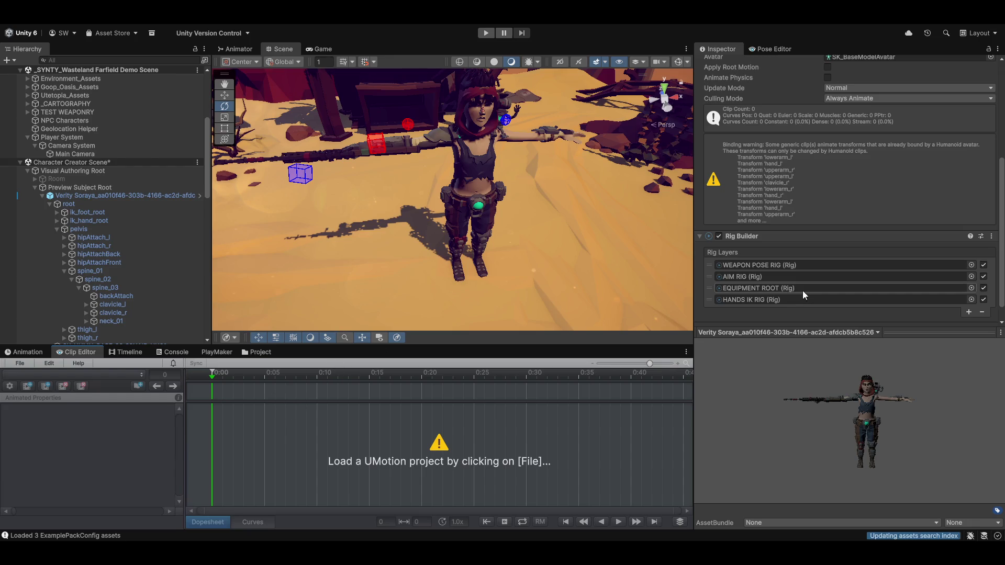
Step: Reopen umotion_humanoid project.asset from the UMotion Clip Editor's recently opened projects
click(21, 365)
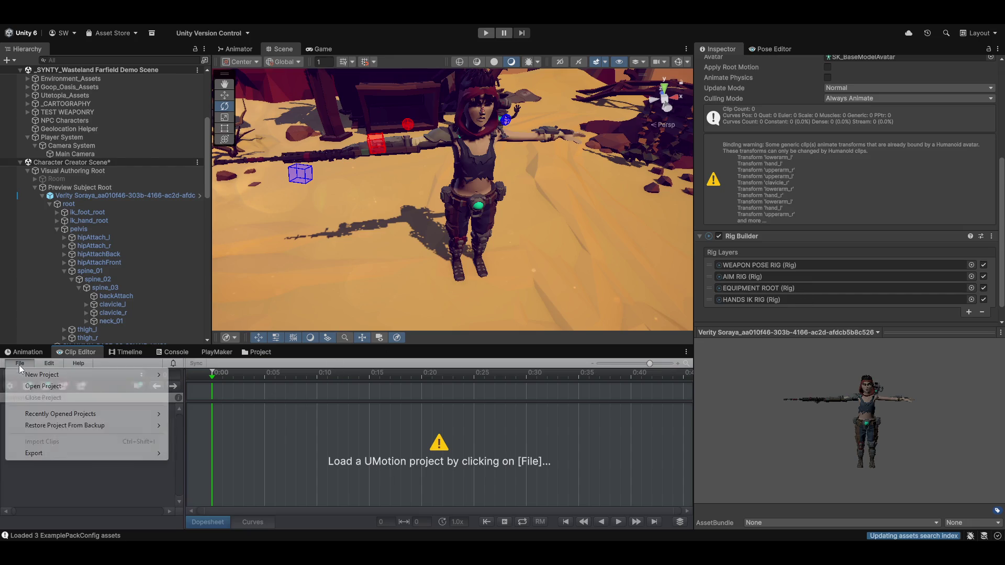
mouse_move(59, 416)
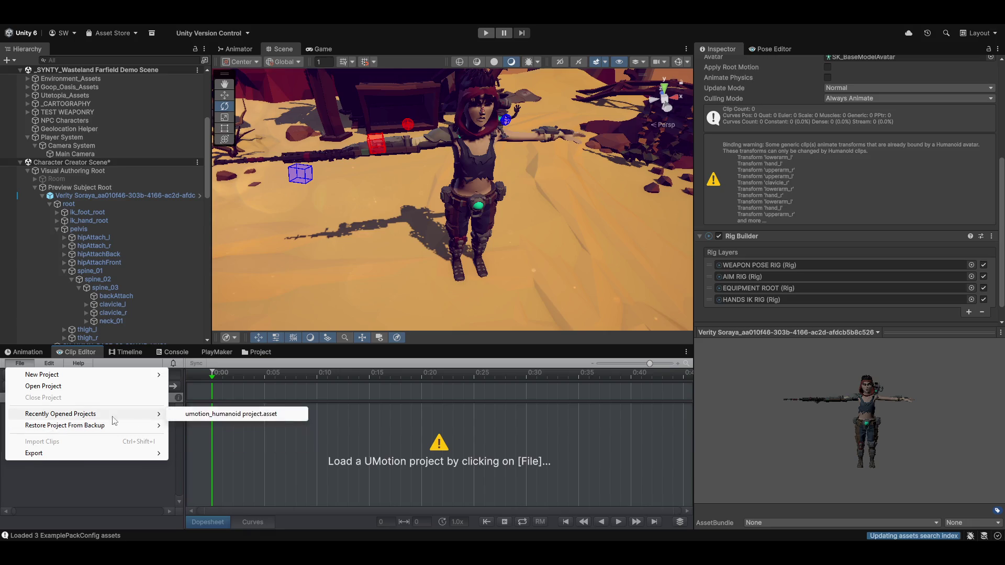
click(211, 414)
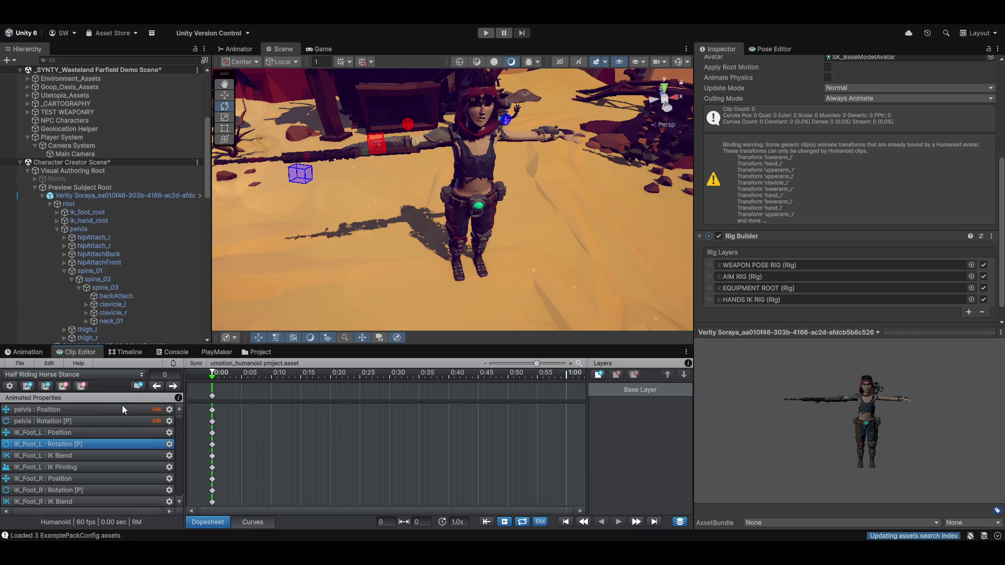
Step: Switch the UMotion clip to Fists_Kick_Front_L, select its end event marker, and zoom the dopesheet
click(33, 376)
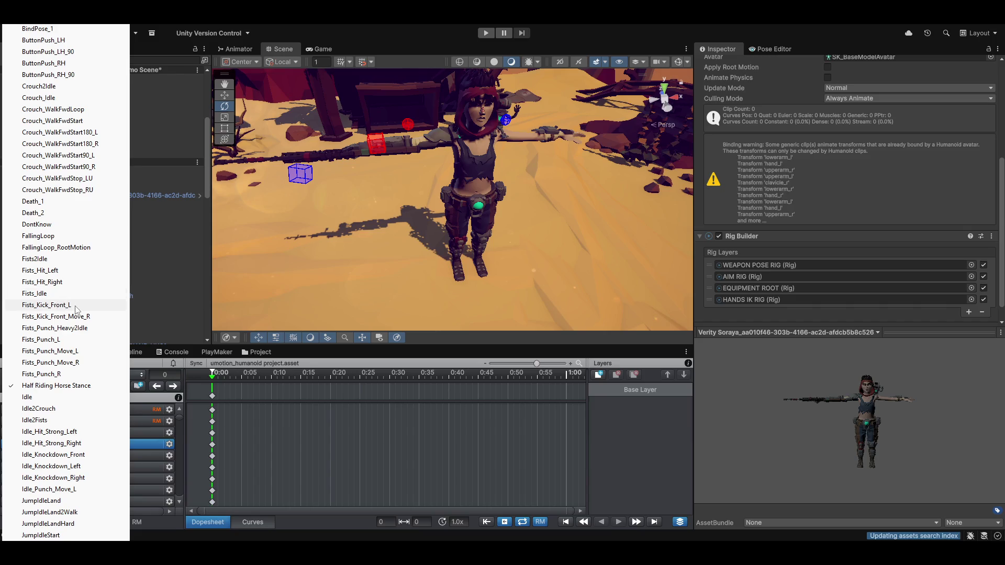
click(41, 308)
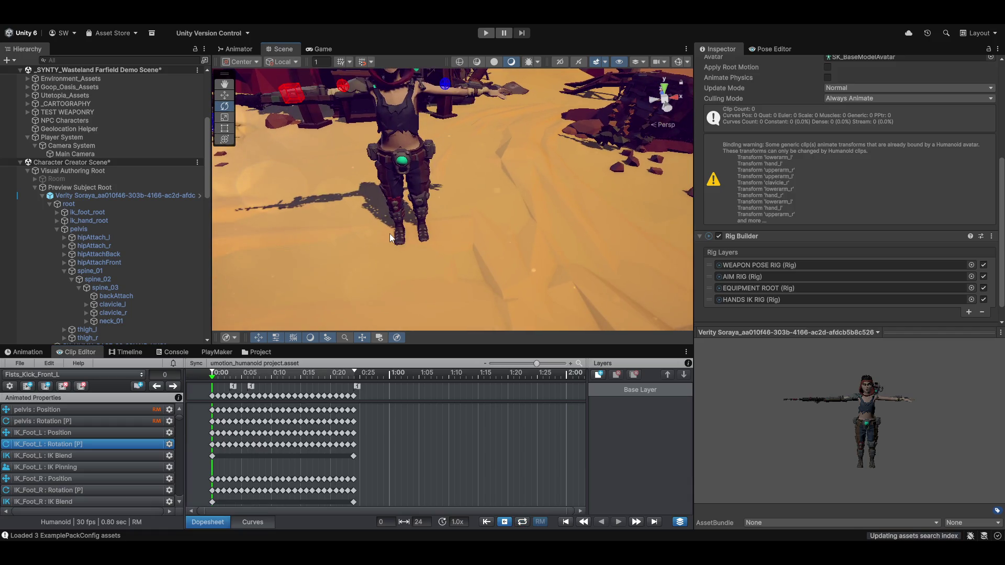
click(357, 388)
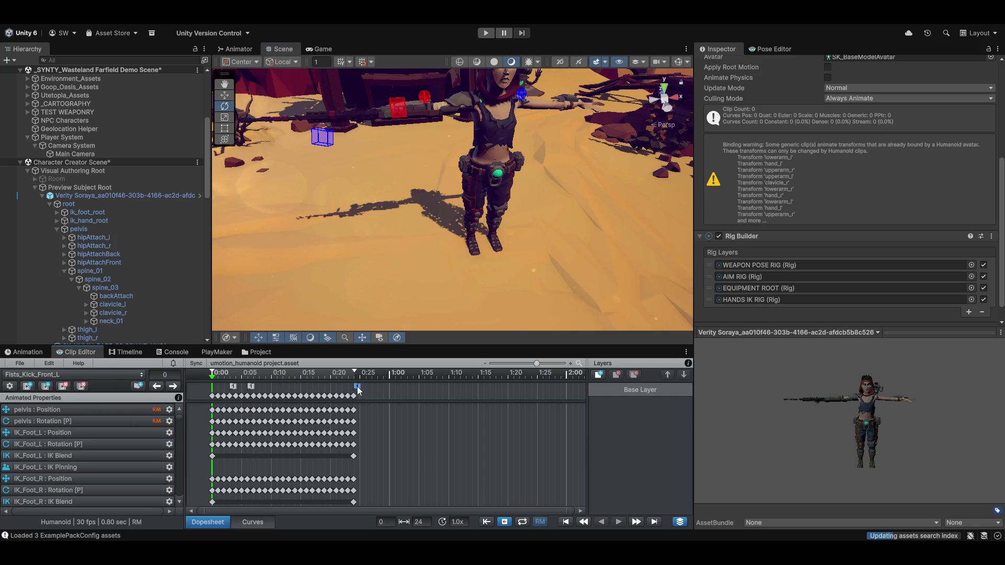
scroll(345, 402, up, 2)
scroll(348, 398, up, 4)
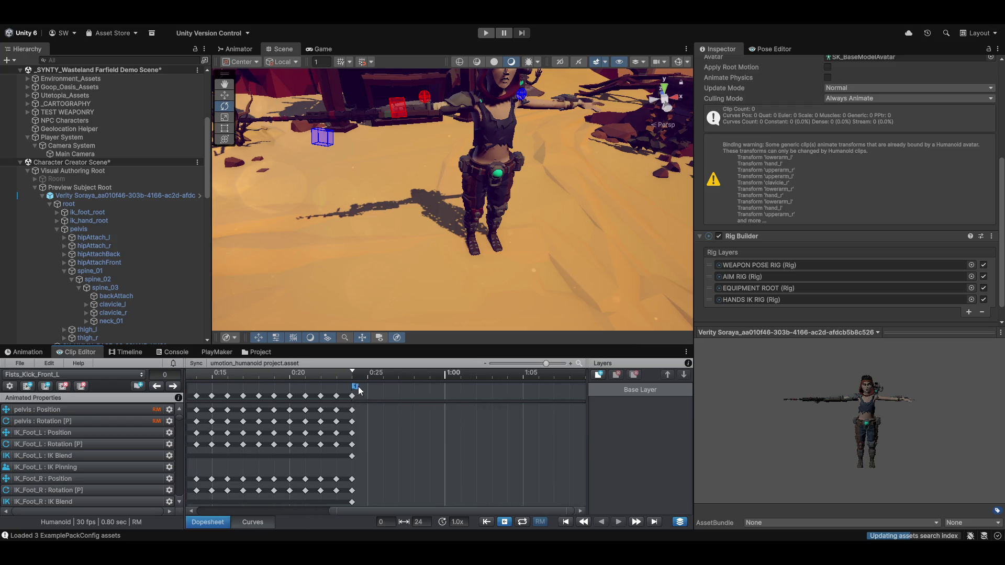
scroll(355, 388, up, 1)
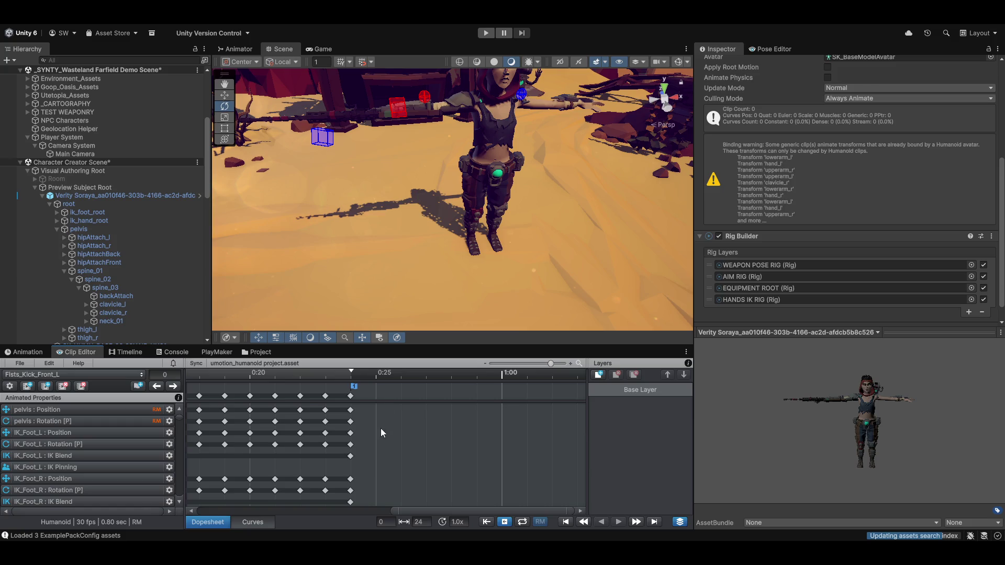
scroll(314, 426, down, 5)
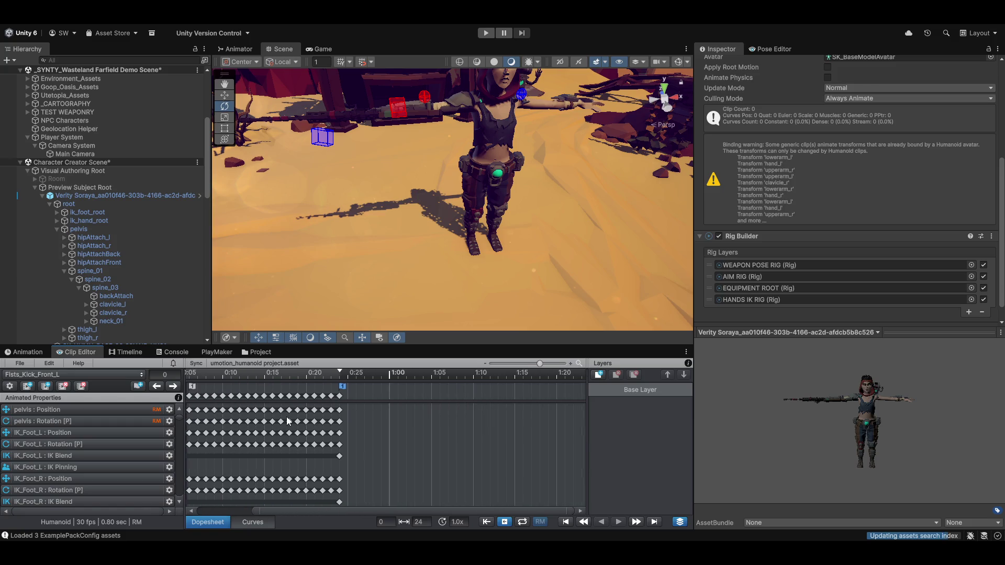
scroll(262, 419, down, 3)
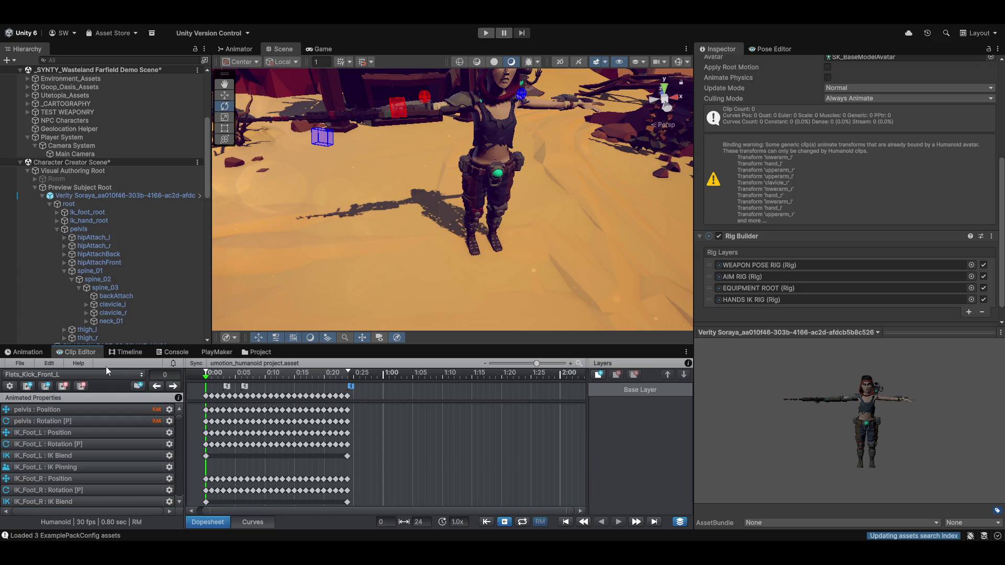
click(21, 362)
Step: In the export destination picker, create a 'UMotion Authored Animations' folder under Animation Systems
mouse_move(58, 418)
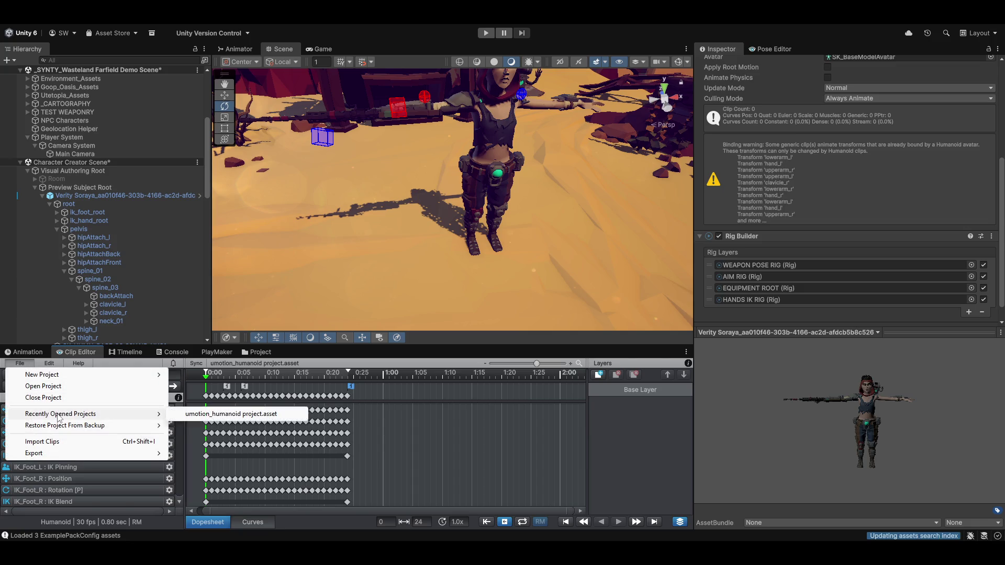
mouse_move(48, 455)
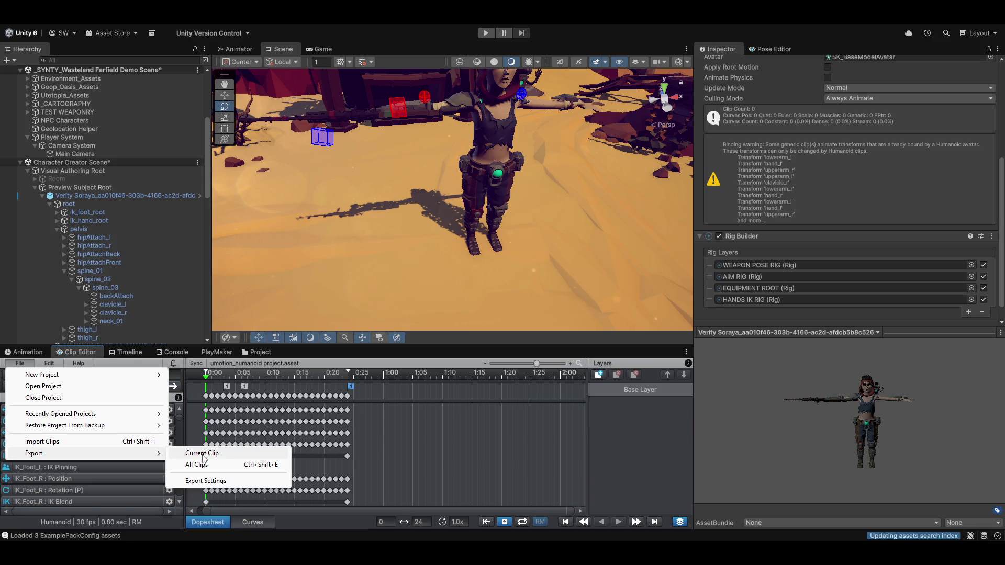
click(205, 481)
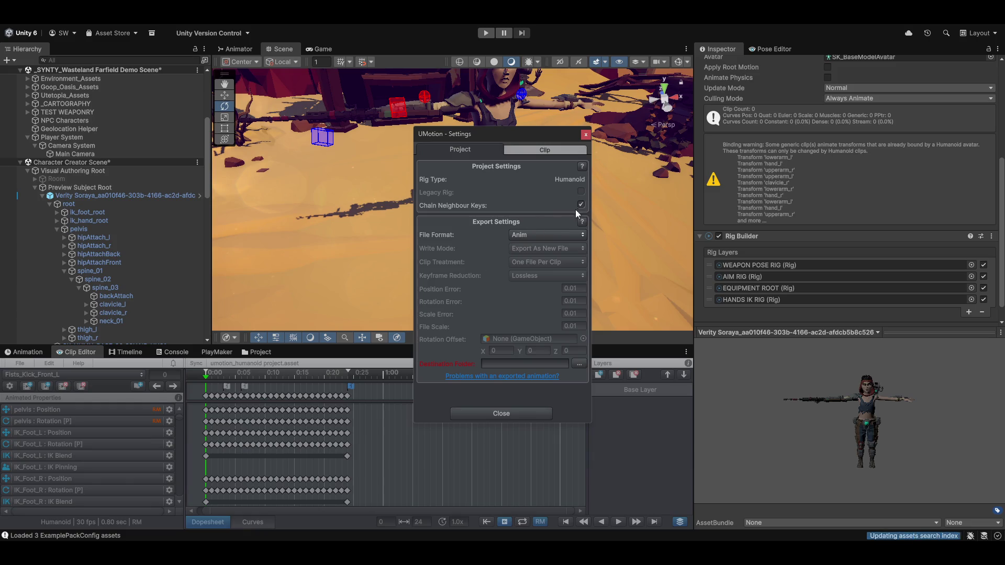
click(579, 364)
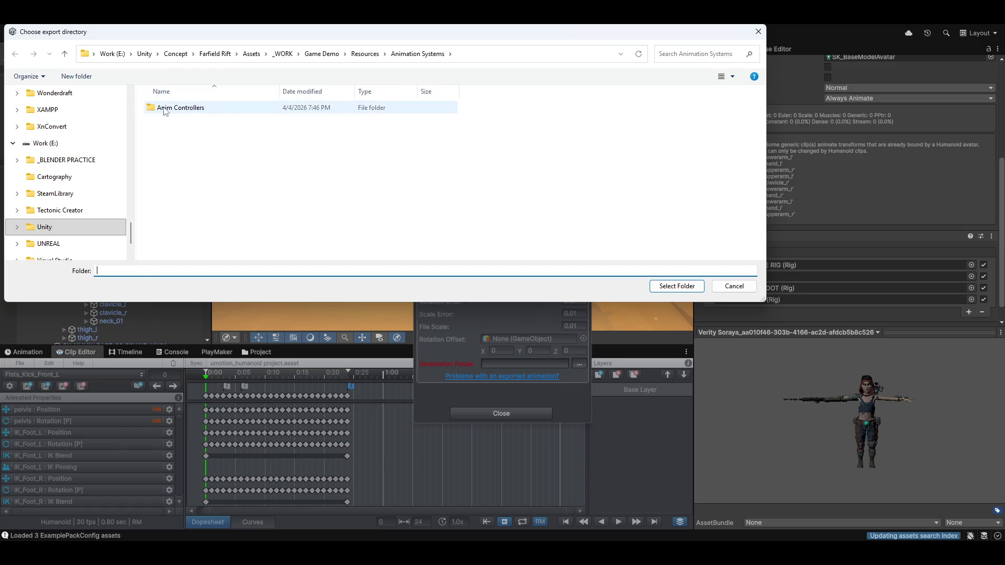
double_click(162, 108)
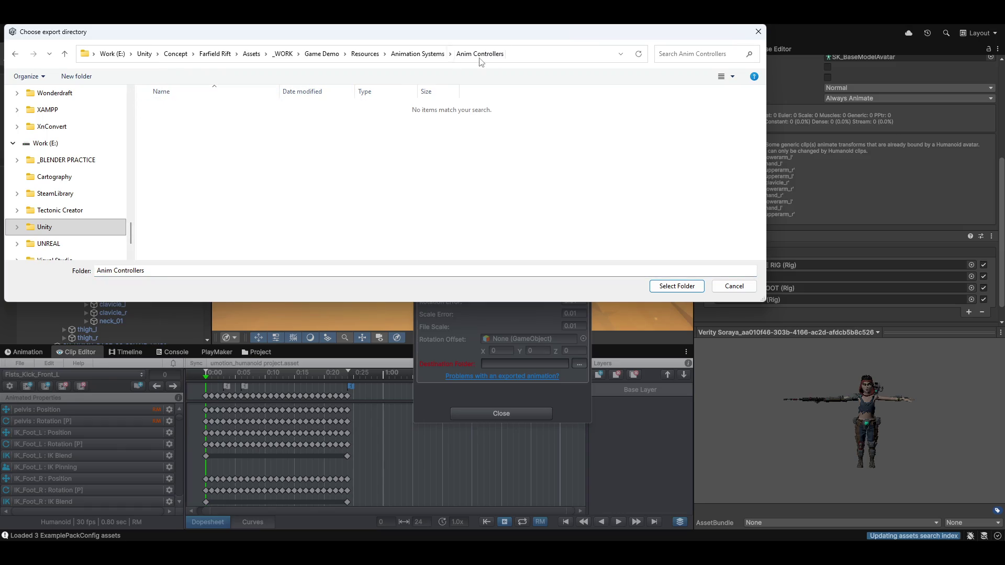
click(417, 54)
right_click(173, 167)
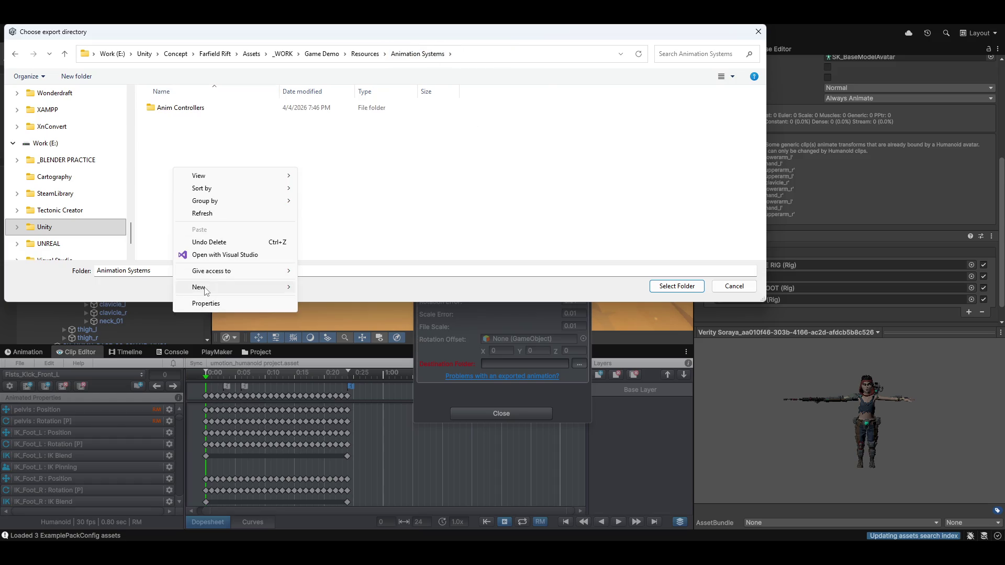
mouse_move(205, 291)
click(360, 290)
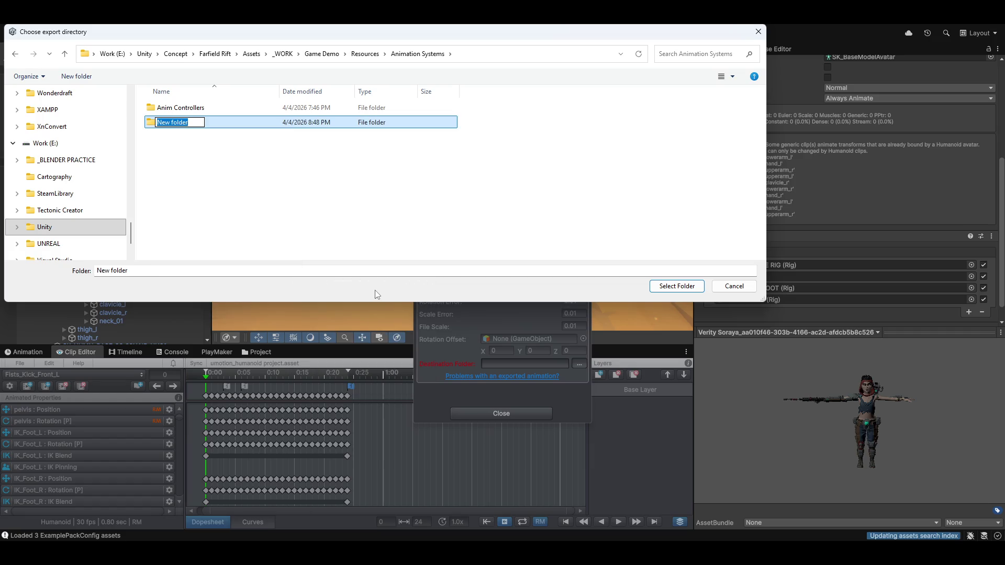
text(UMotion Authored)
text(UMotion )
text(Animations)
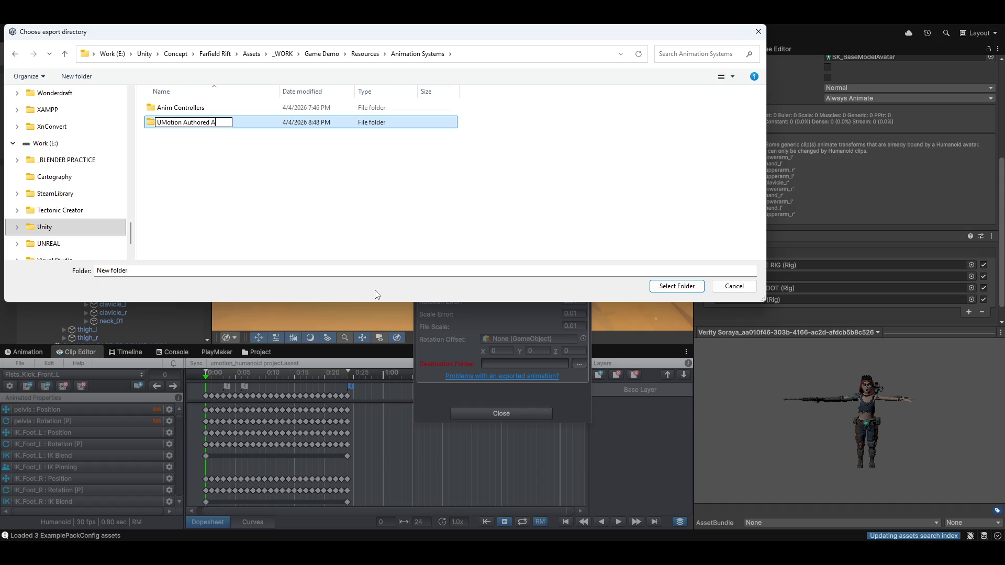
key(Return)
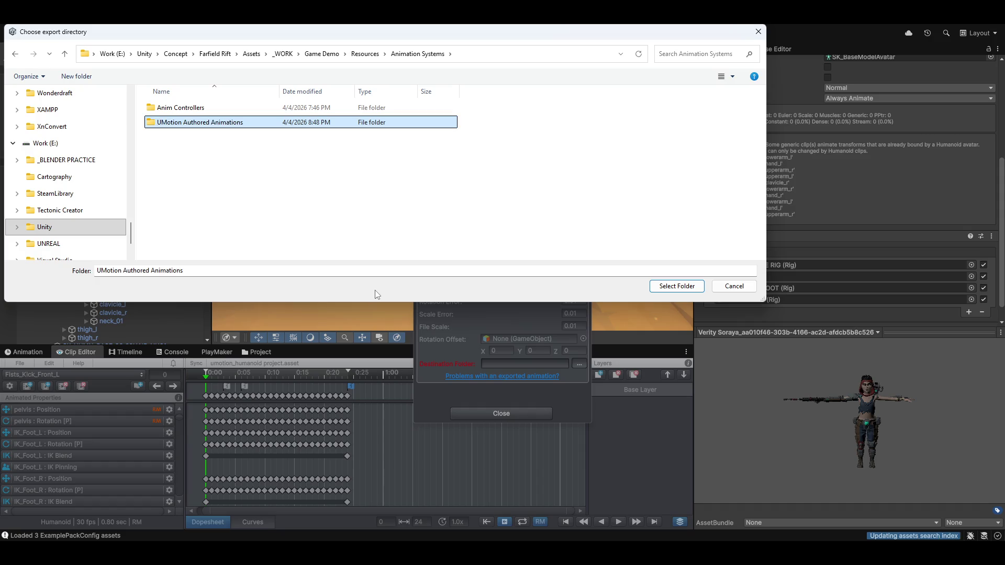
Step: Make that folder the export destination, keep Anim as the file format, and close the settings
double_click(284, 129)
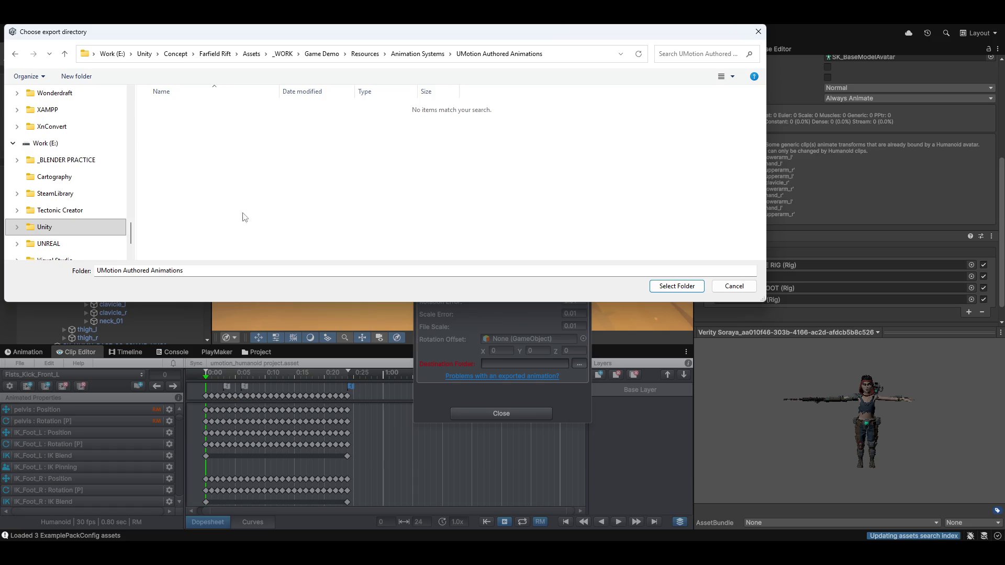
click(677, 288)
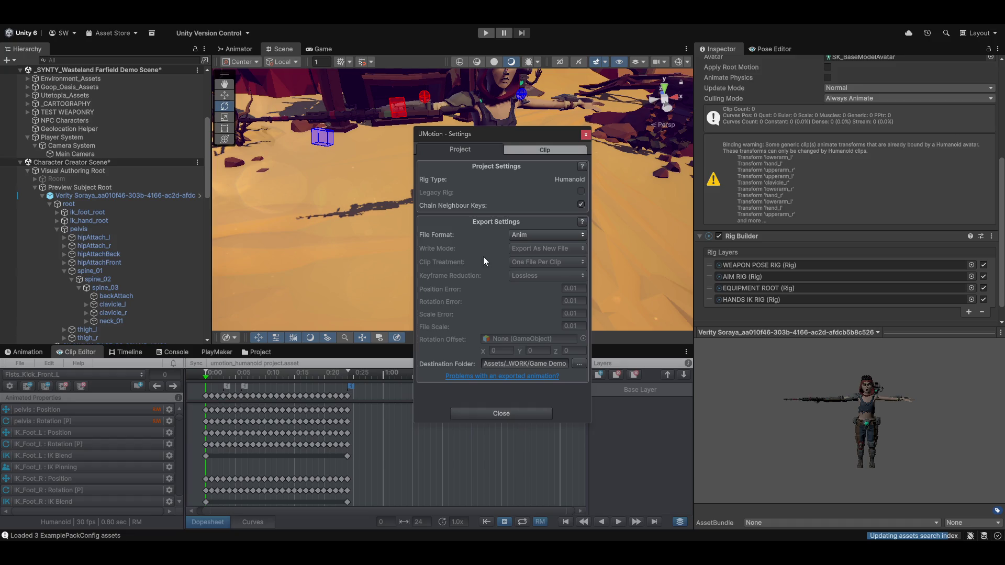
click(523, 233)
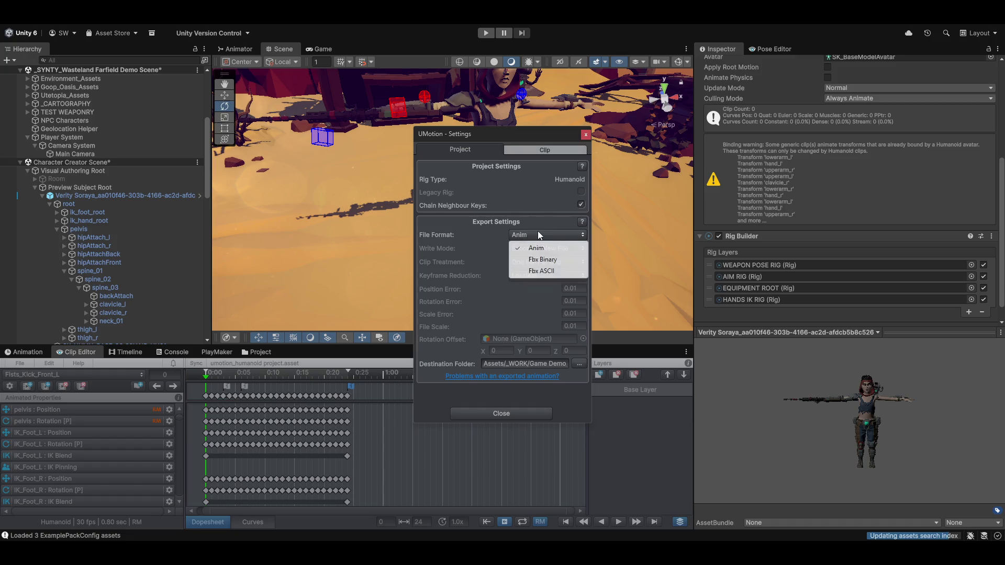
click(445, 232)
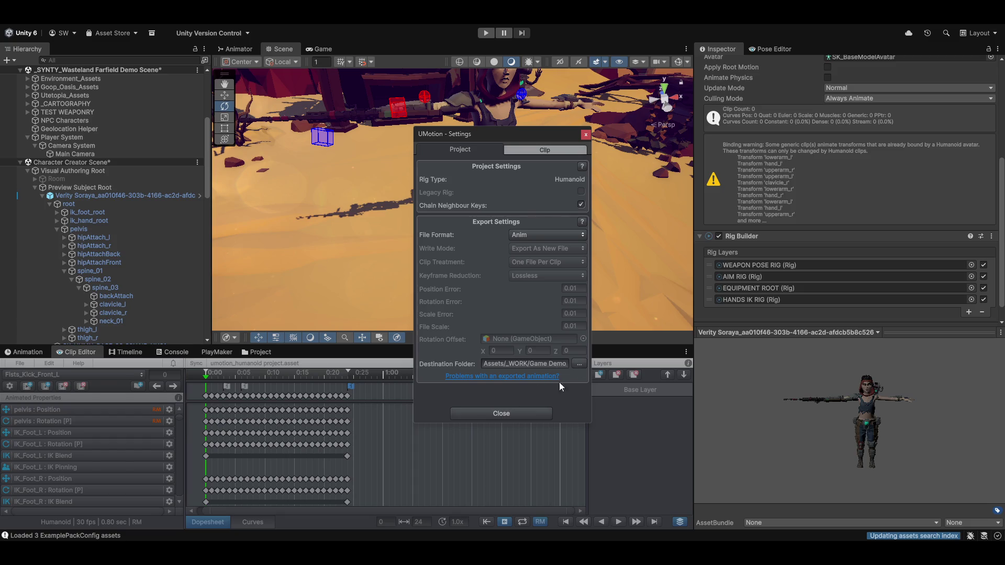
click(491, 413)
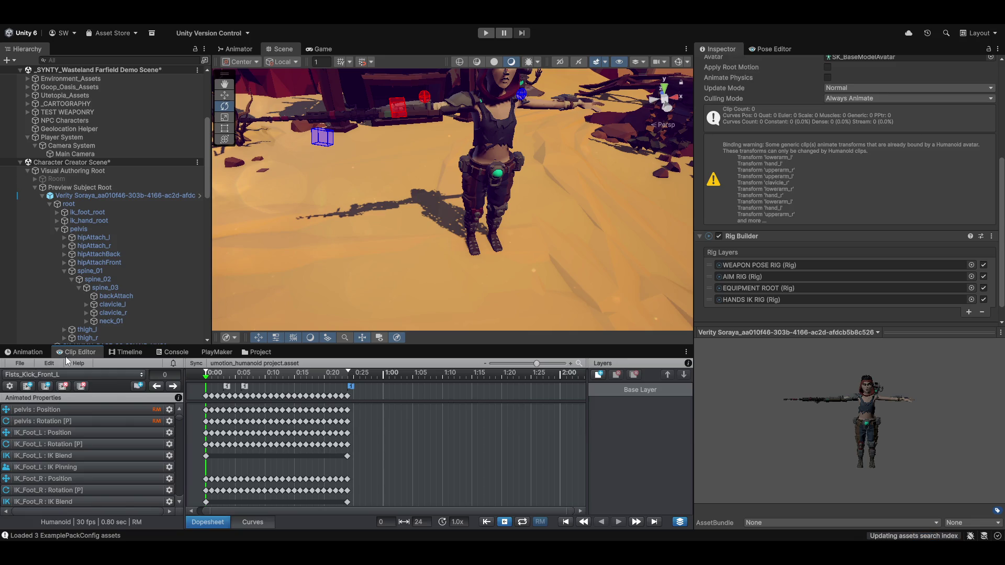
click(21, 363)
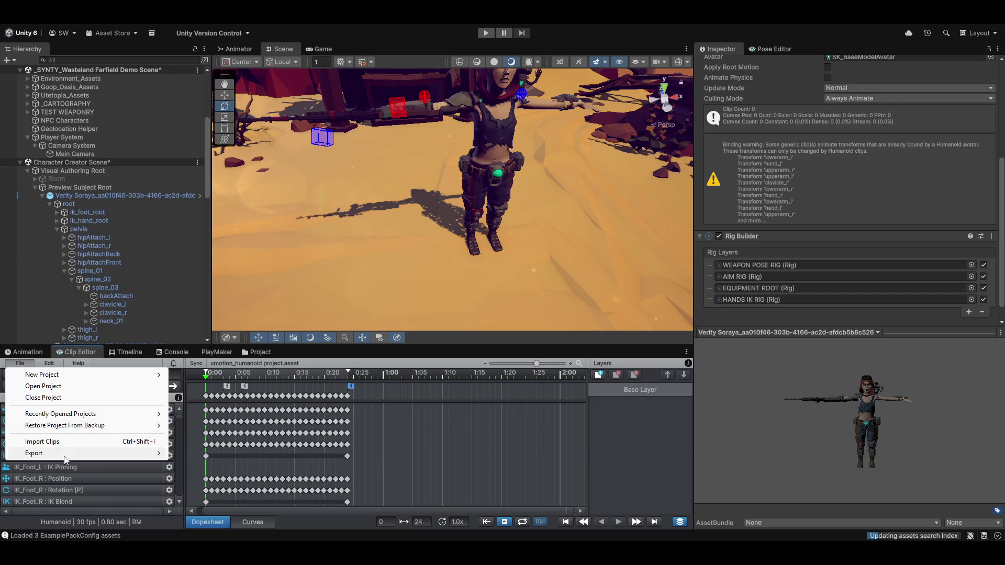
mouse_move(66, 455)
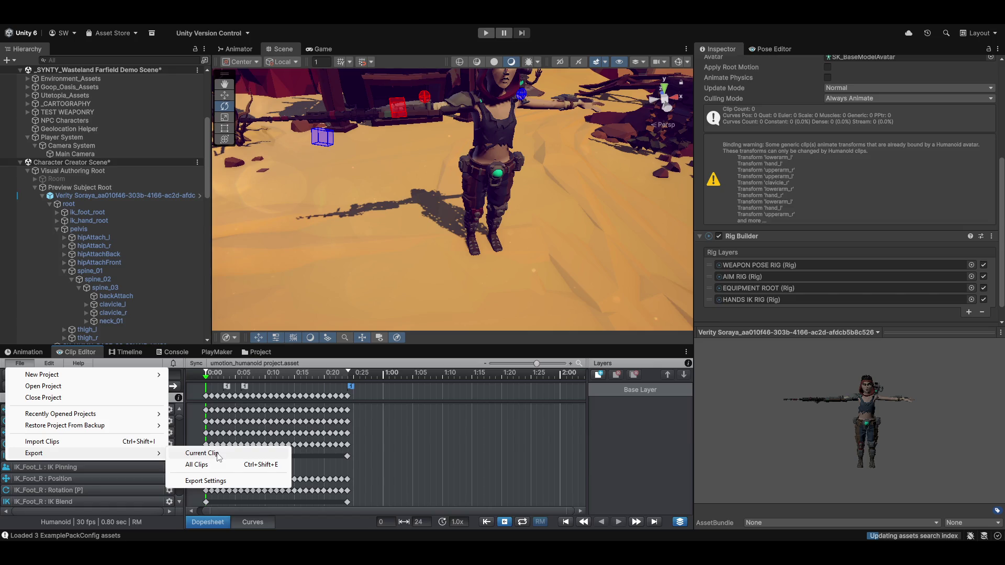
click(218, 455)
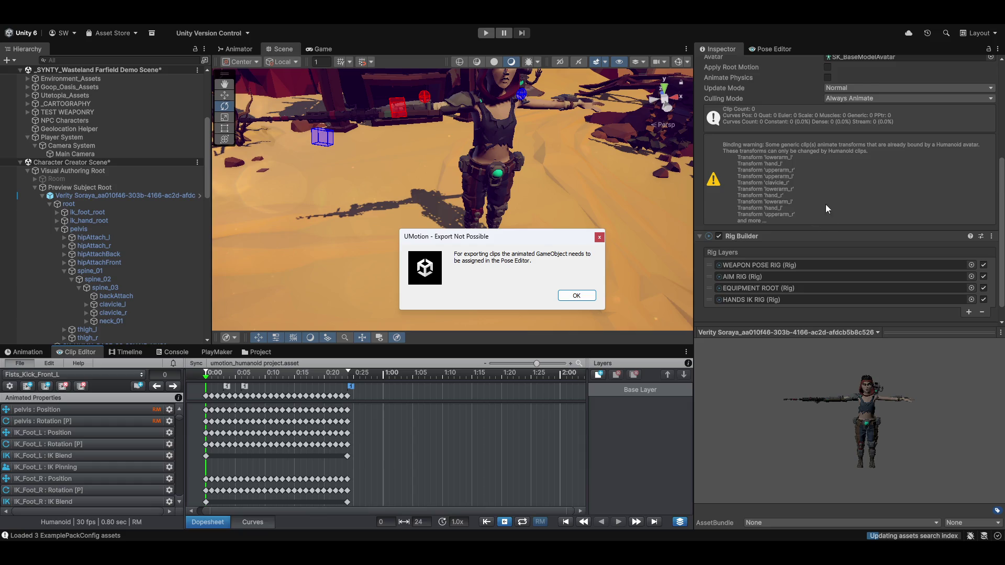
click(600, 237)
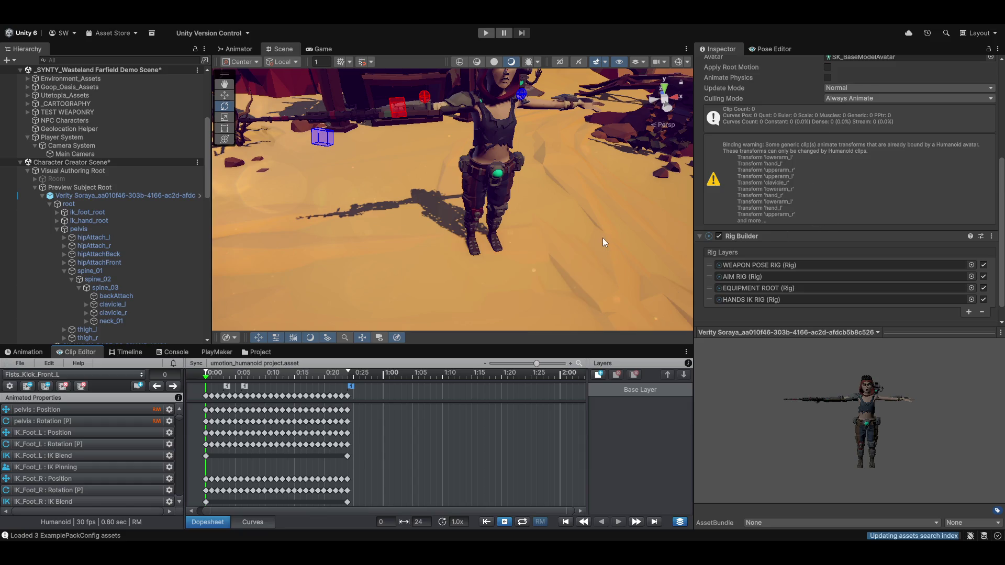
key(f)
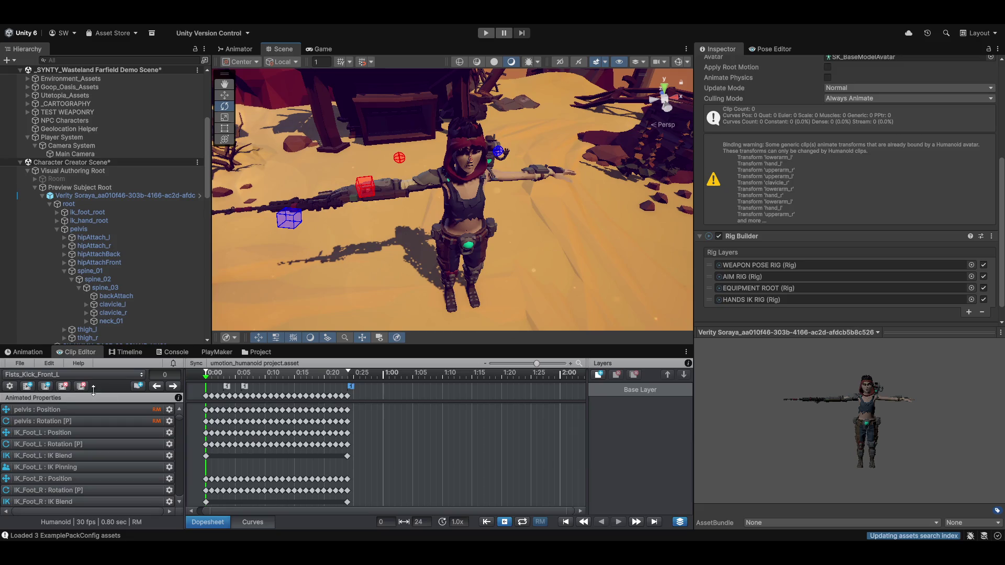
Step: Open the Pose Editor, frame the purple and red hand IK targets, and hide the rig target gizmos
scroll(754, 225, up, 5)
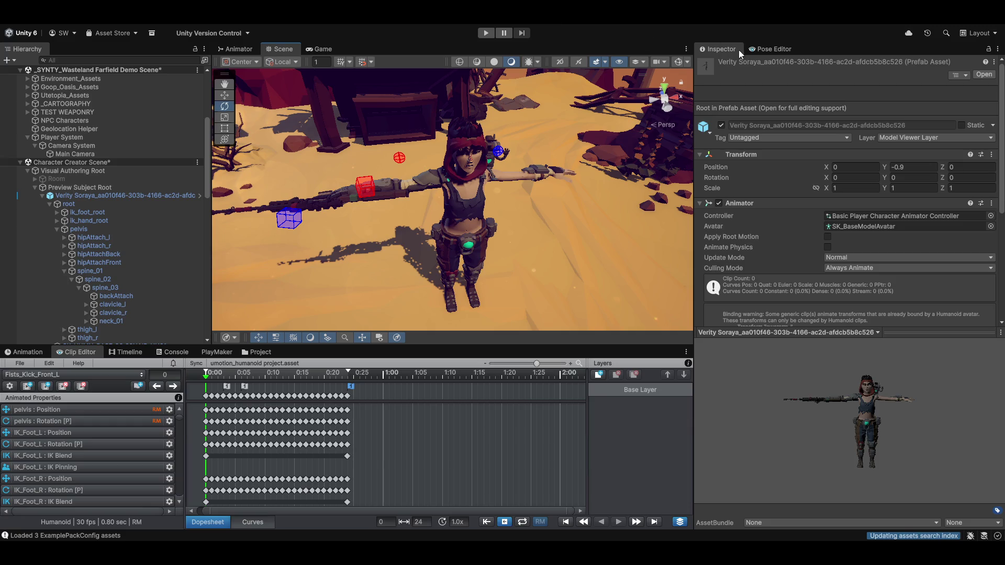
click(760, 50)
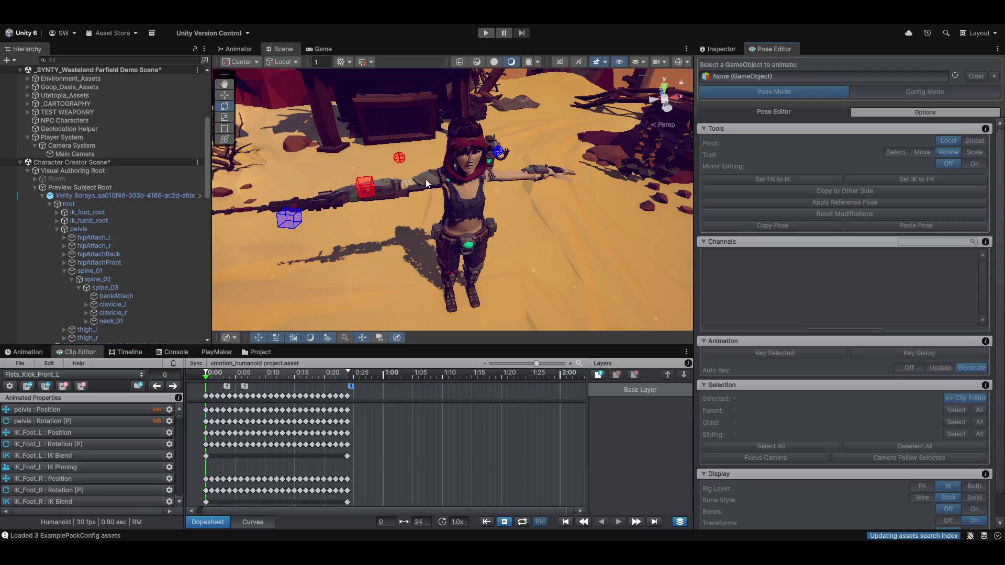
click(293, 216)
shift+click(365, 187)
mouse_move(420, 168)
mouse_down()
mouse_move(335, 230)
mouse_move(406, 193)
mouse_move(370, 185)
mouse_up()
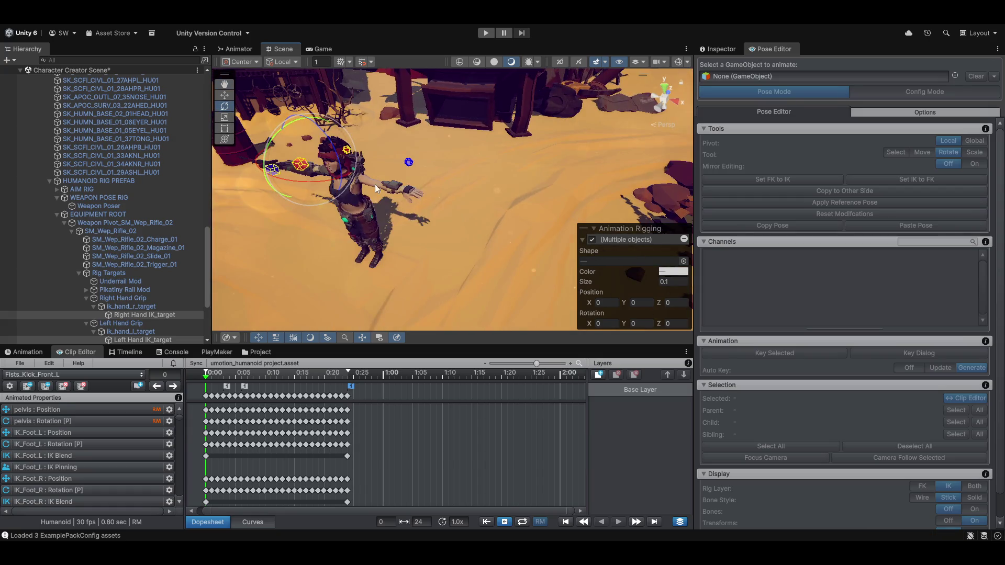
key(f)
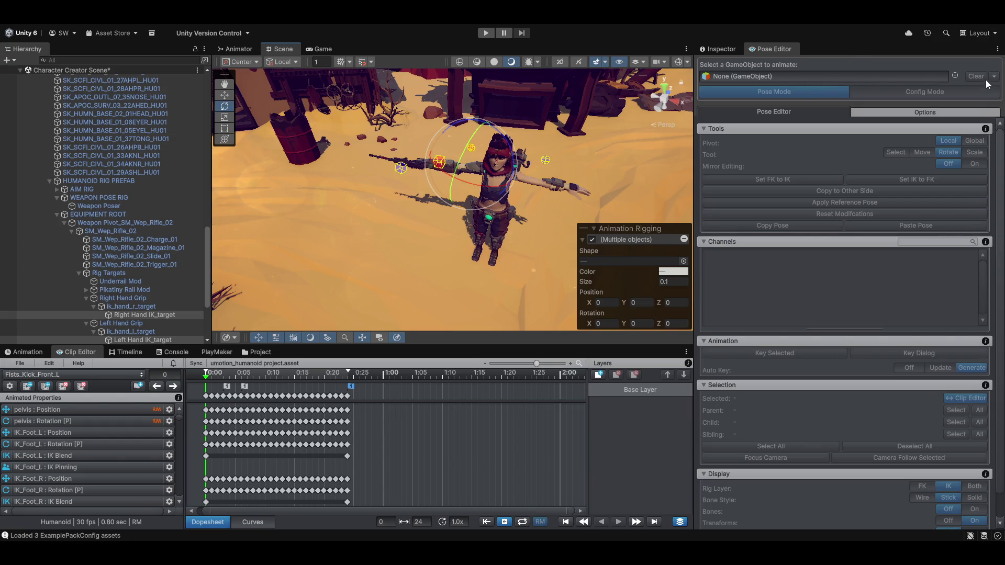
click(592, 239)
mouse_move(356, 239)
mouse_down()
mouse_move(392, 246)
mouse_move(477, 193)
mouse_move(466, 222)
mouse_move(444, 211)
mouse_move(414, 240)
mouse_up()
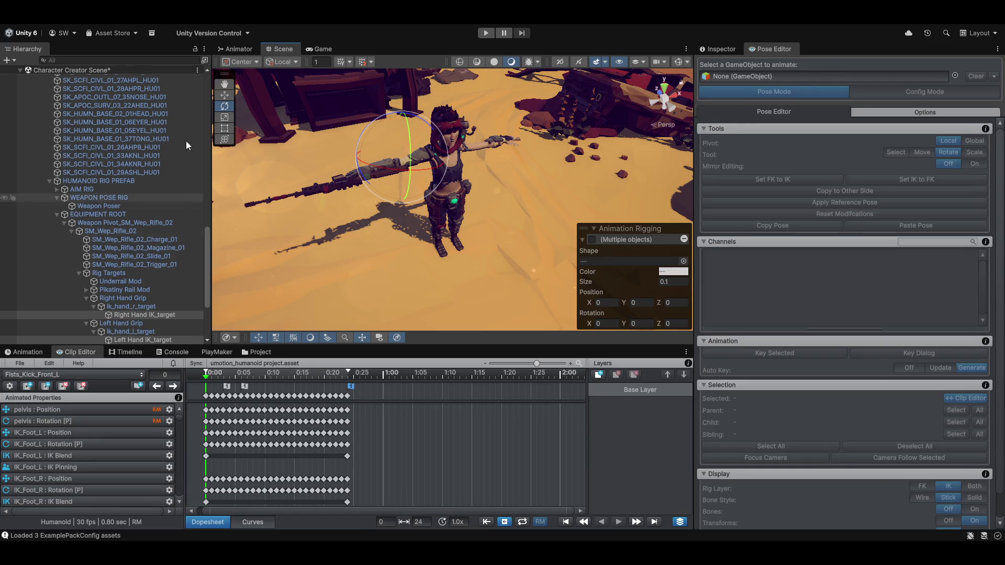
scroll(80, 143, up, 10)
scroll(103, 168, up, 6)
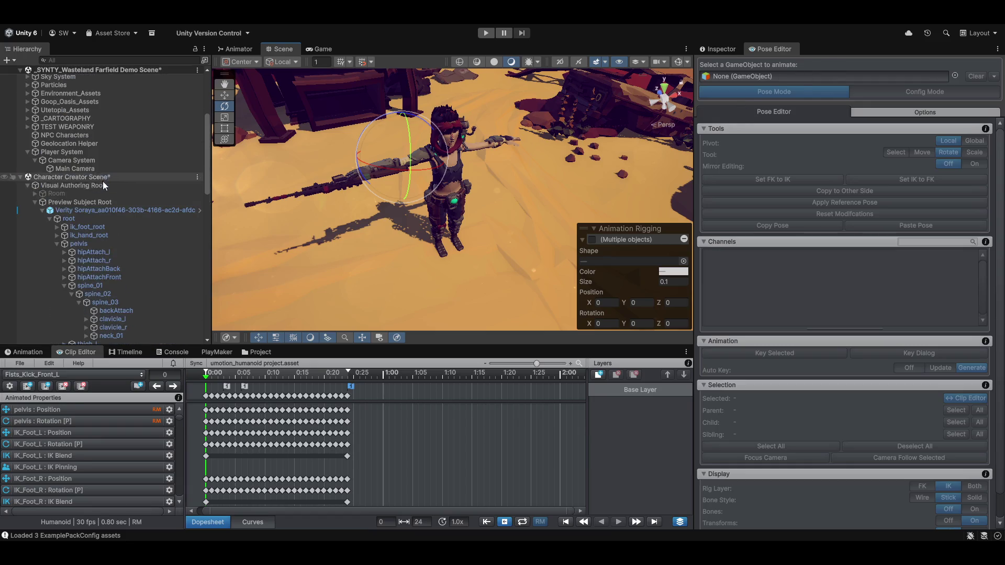
Step: Assign the character to the Pose Editor and create its rig configuration, ignoring the non-unique bone names
click(74, 209)
mouse_move(334, 295)
mouse_down()
mouse_move(863, 95)
mouse_move(799, 81)
mouse_up()
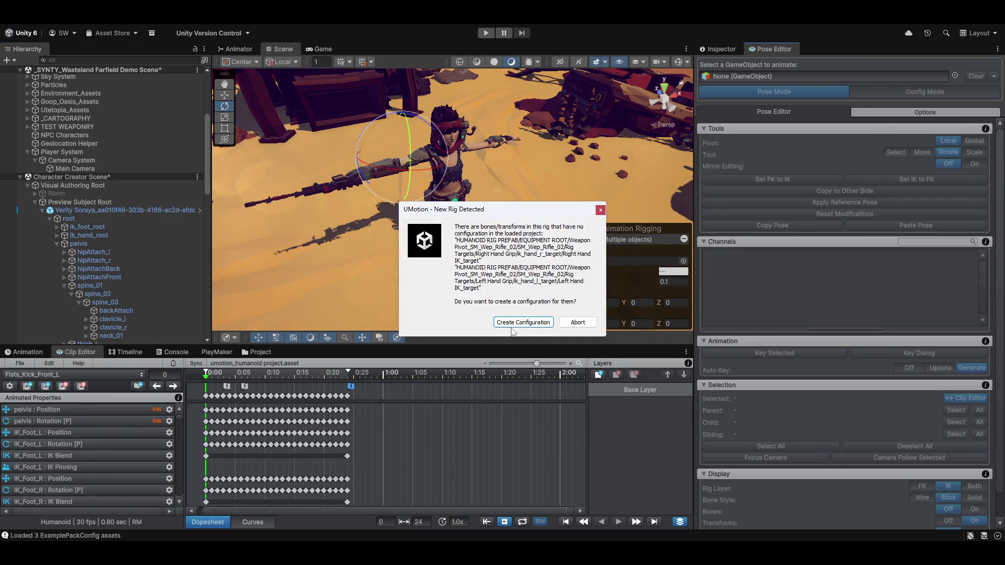
click(539, 322)
click(524, 346)
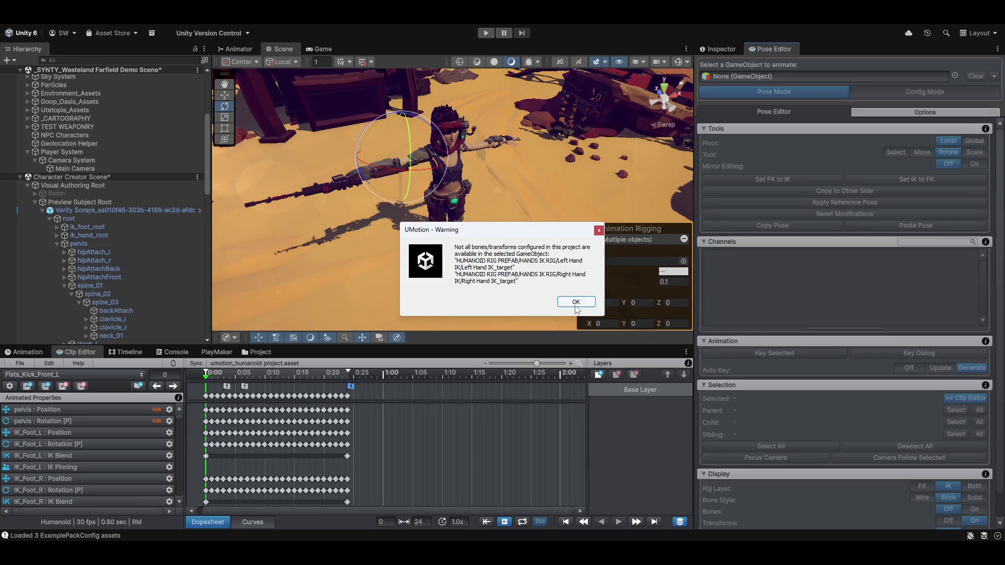
click(573, 302)
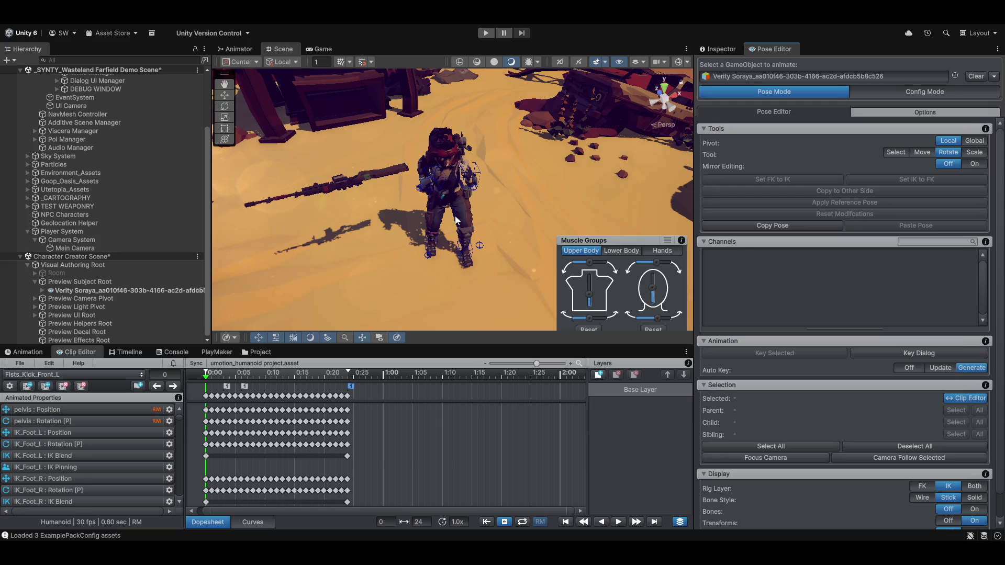
Step: Orbit around the character and scrub the kick clip to frame 16
scroll(433, 270, up, 3)
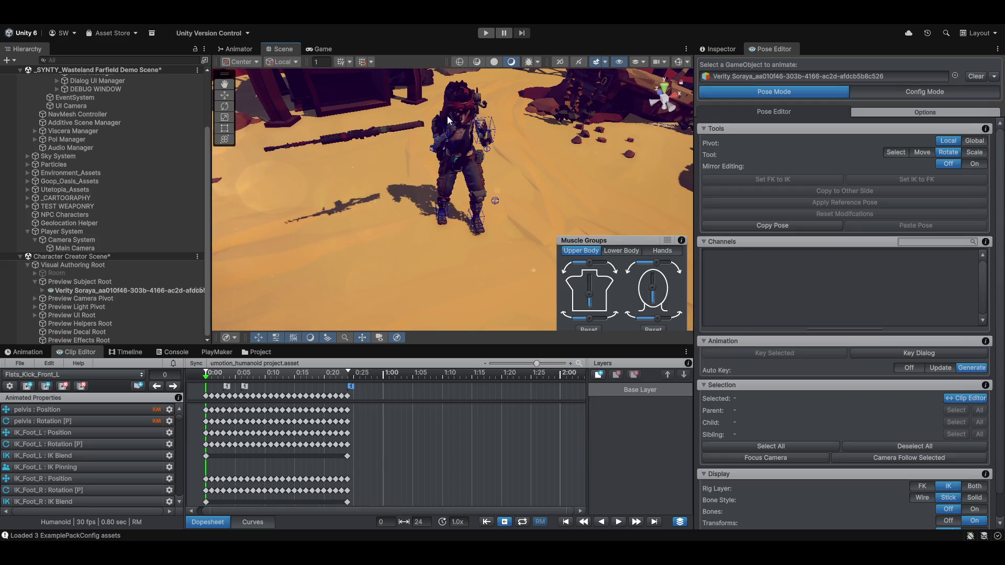
mouse_move(507, 193)
mouse_down()
mouse_move(388, 240)
mouse_move(404, 239)
mouse_move(400, 181)
mouse_move(335, 210)
mouse_up()
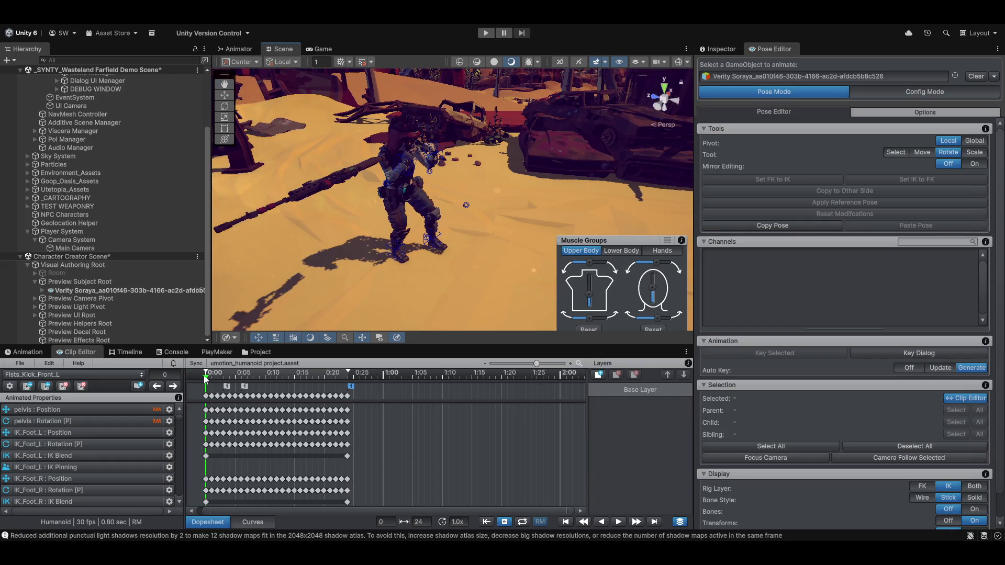
click(223, 374)
mouse_move(234, 382)
mouse_down()
mouse_move(314, 374)
mouse_move(157, 364)
mouse_up()
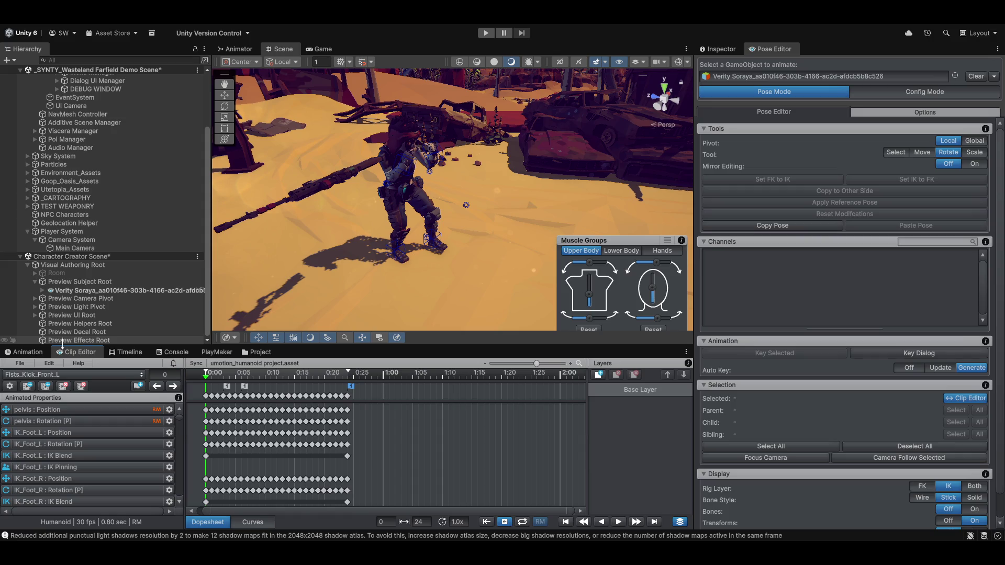
Step: Export Fists_Kick_Front_L as the current clip and close the log showing 1 exported, 0 failed
click(20, 364)
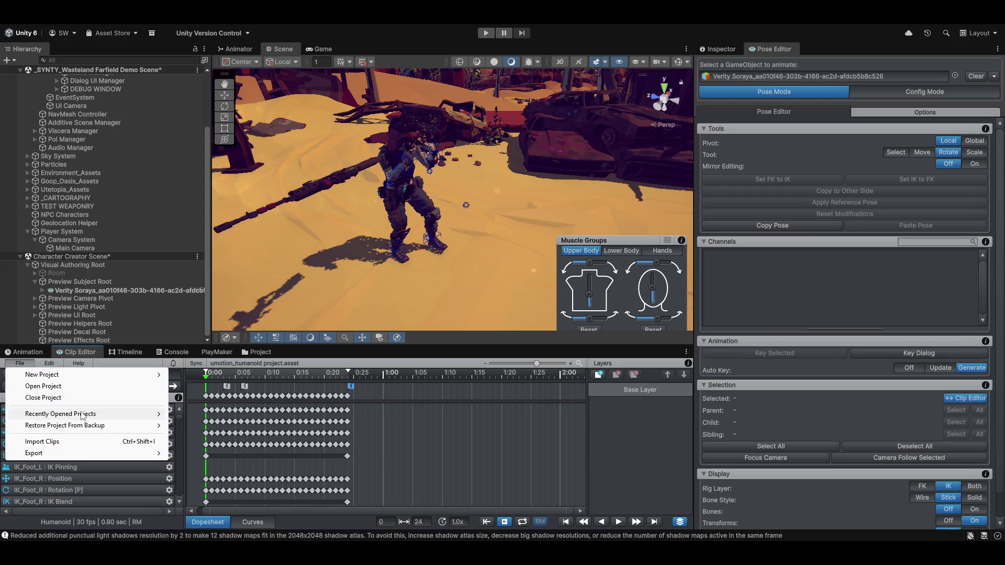
mouse_move(105, 453)
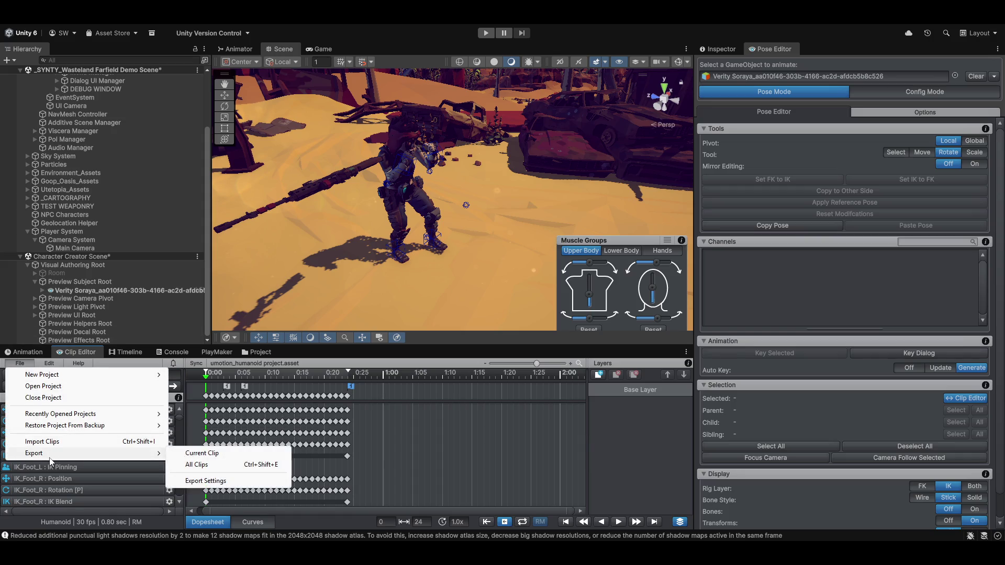
click(233, 453)
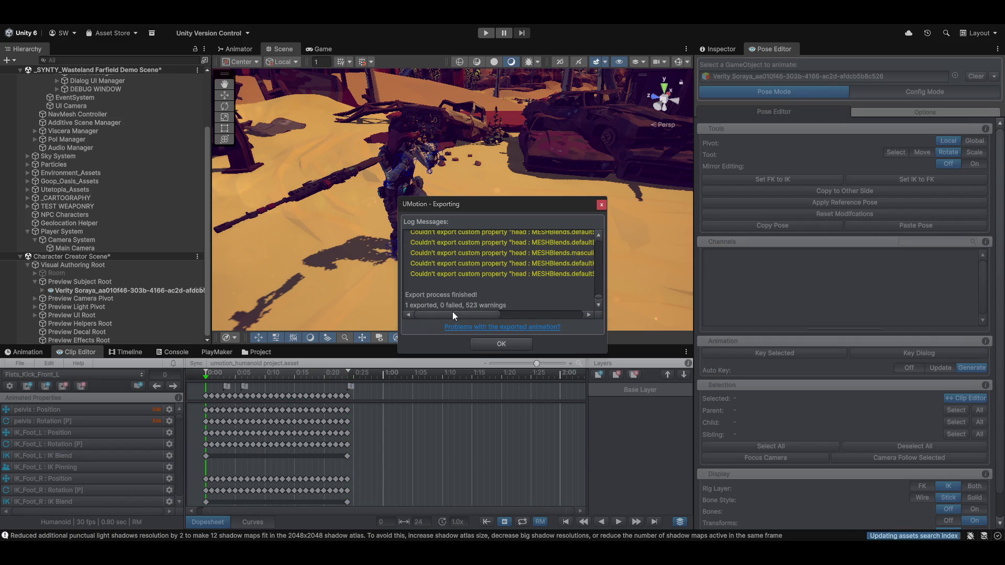
drag(431, 315, 447, 314)
scroll(531, 275, up, 5)
scroll(538, 280, up, 3)
click(518, 345)
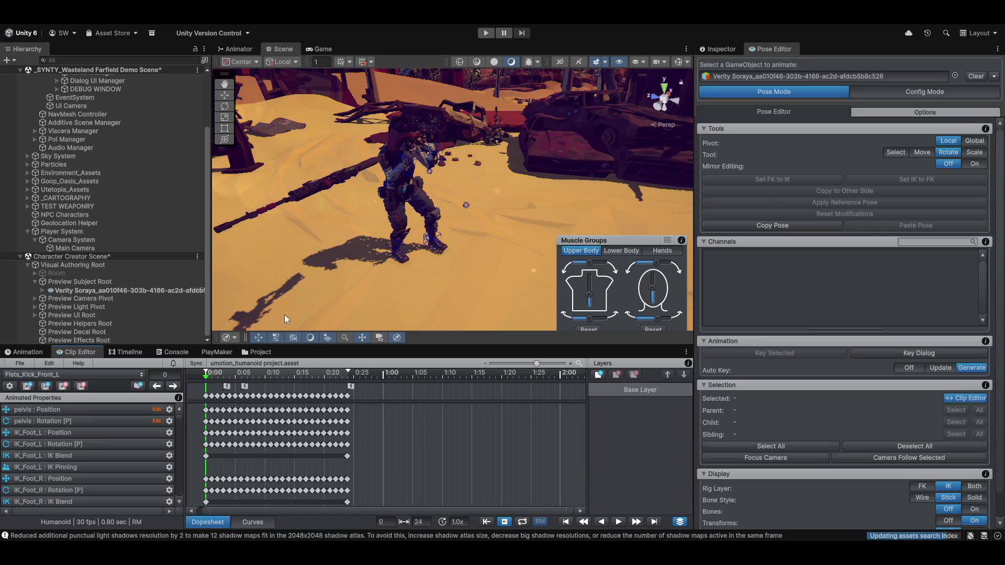
Step: Check the animation clip list without changing clip, then switch over to the ClickUp browser
click(52, 375)
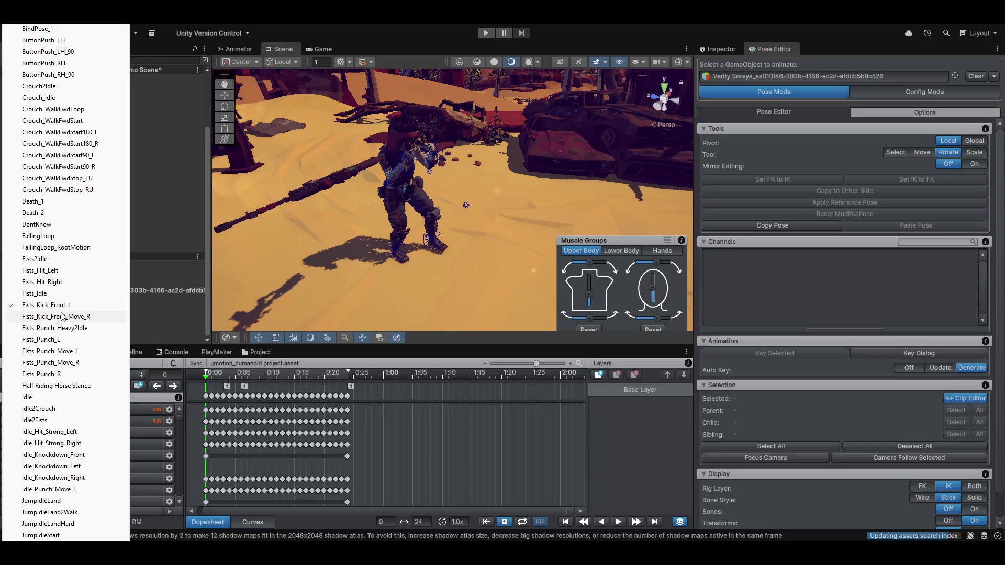
key(Escape)
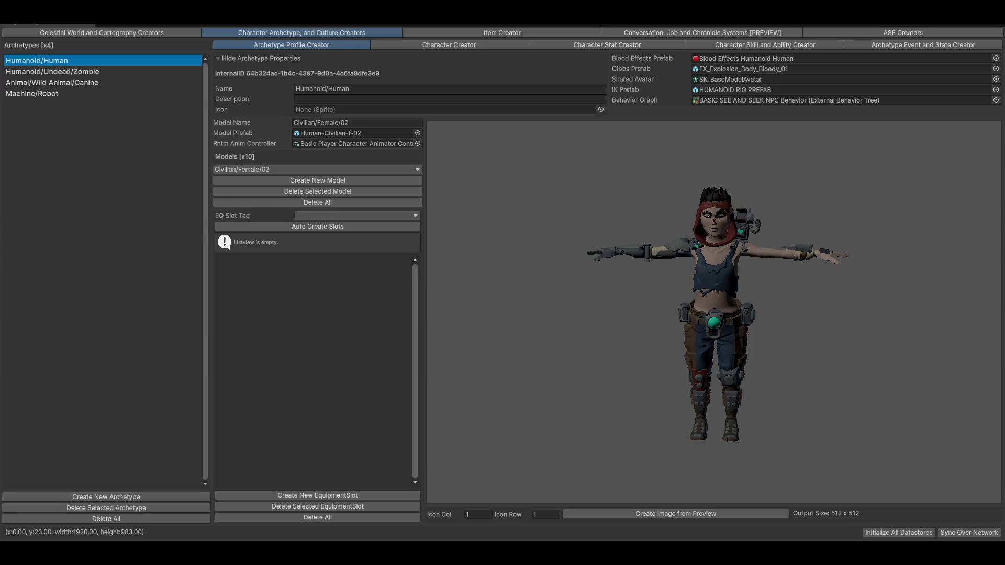
key(alt+Tab)
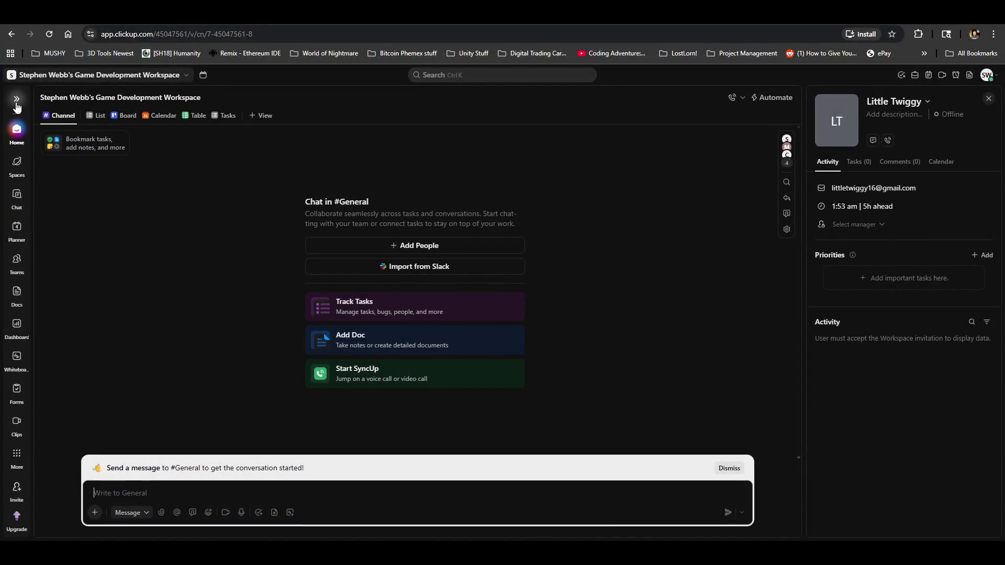
Step: Expand the ClickUp sidebar, open the empty workspace List view, and start a new Space
click(17, 102)
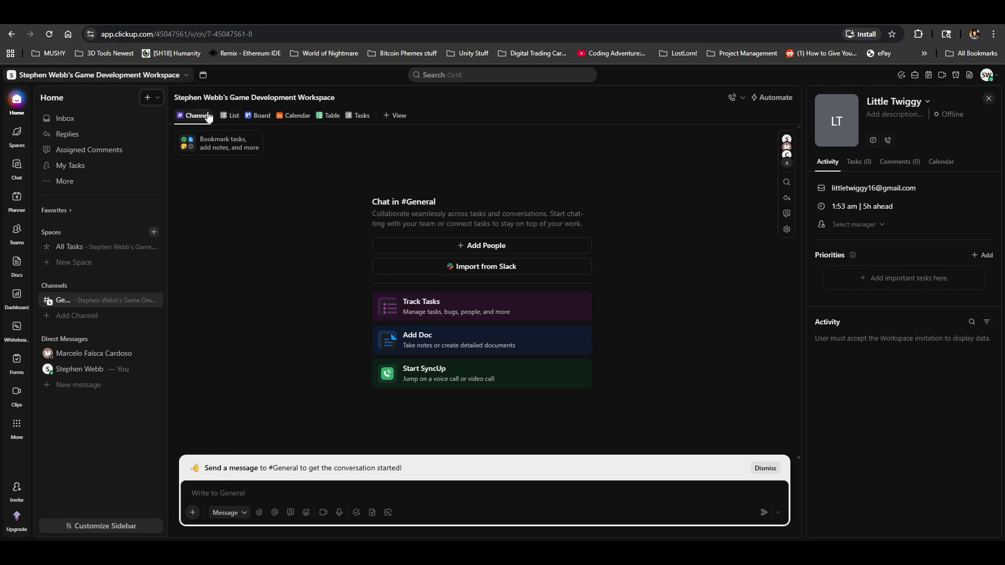
click(233, 118)
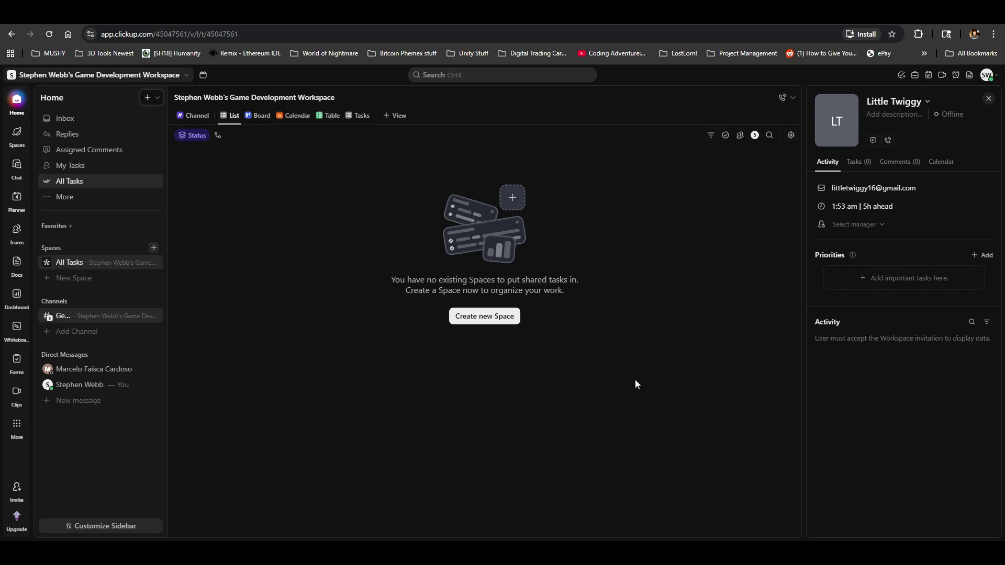
click(465, 317)
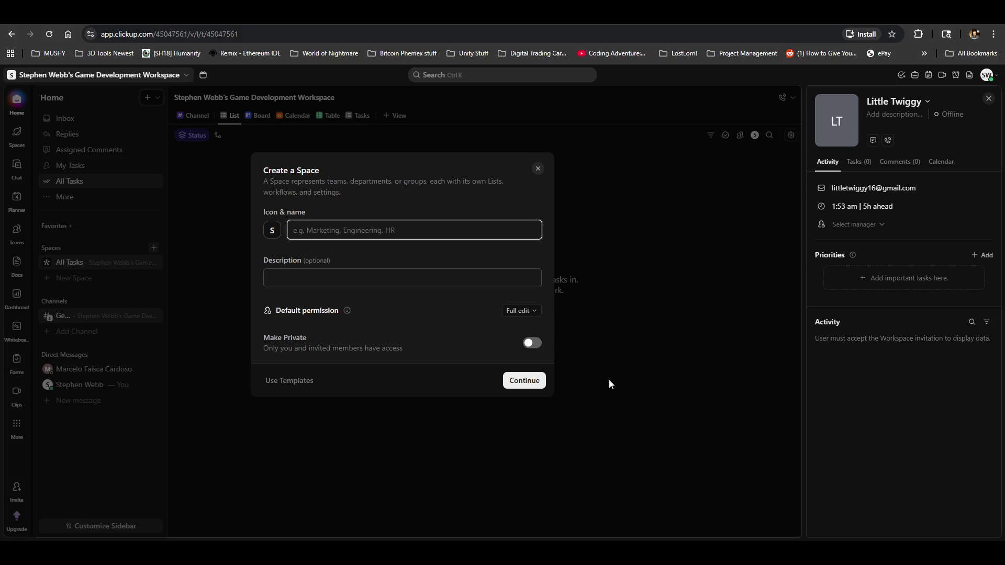
Step: Create the 'Farfield Rift Space' Space using the Project Management workflow
text(Fa)
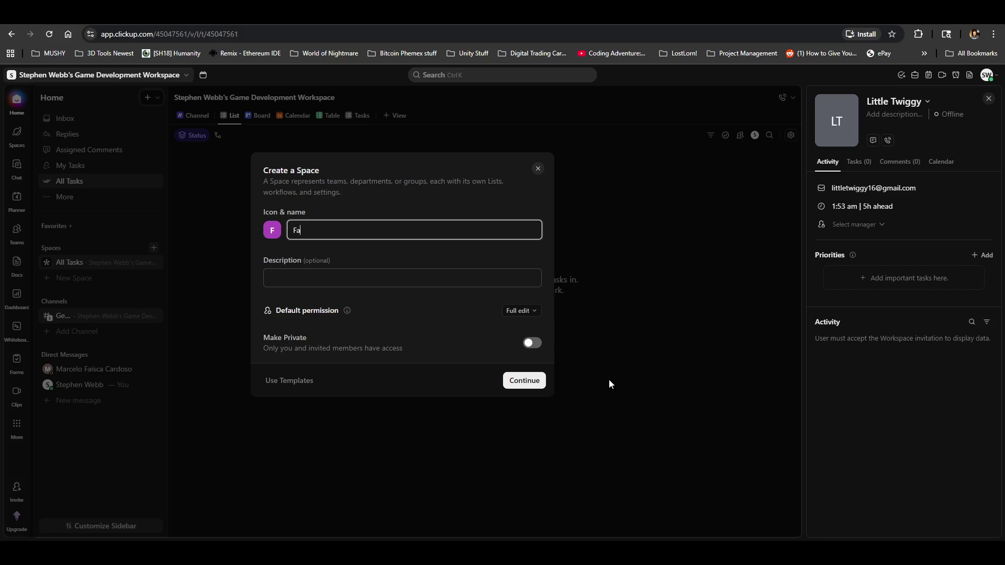
text(rfile)
key(BackSpace)
key(BackSpace)
text(eld  Rift)
text( Space)
key(Return)
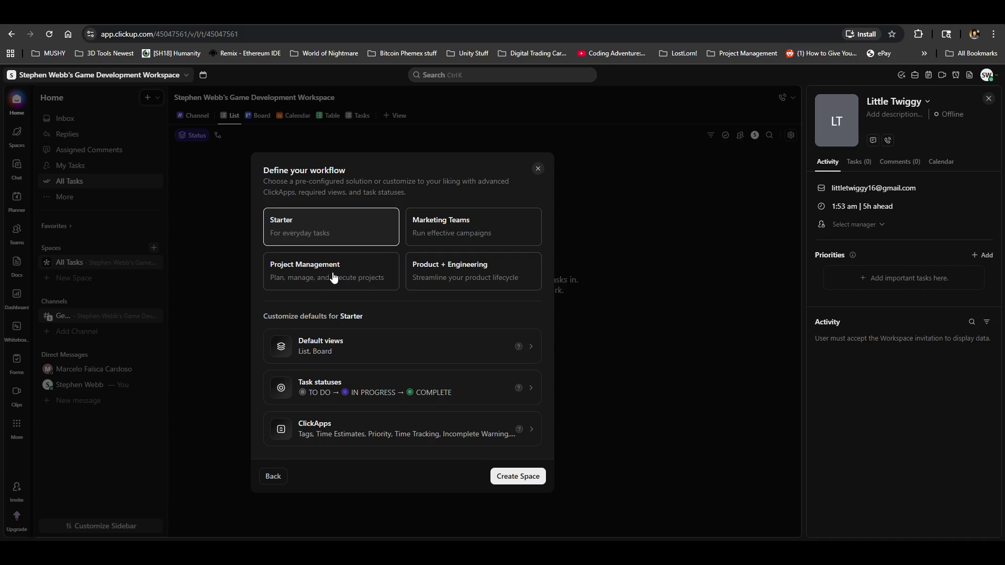
click(281, 281)
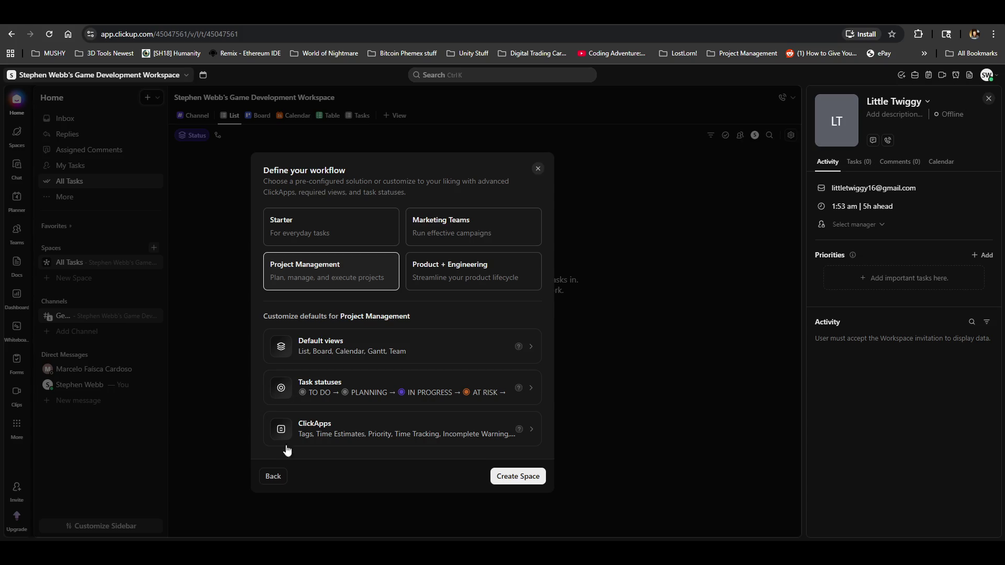
click(518, 476)
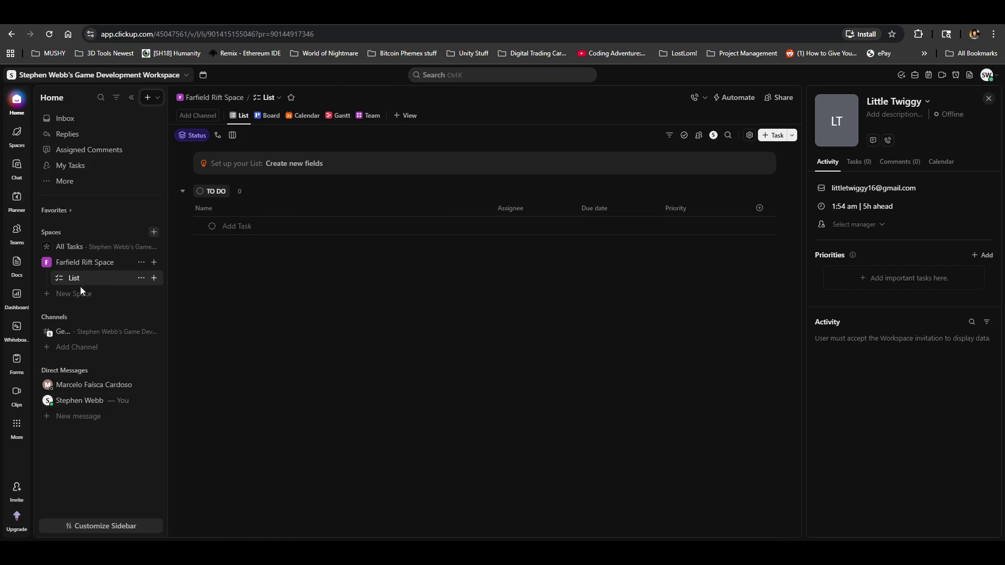
Step: Add a new Doc to the List, insert a table into it, then show the Teams hub
click(154, 278)
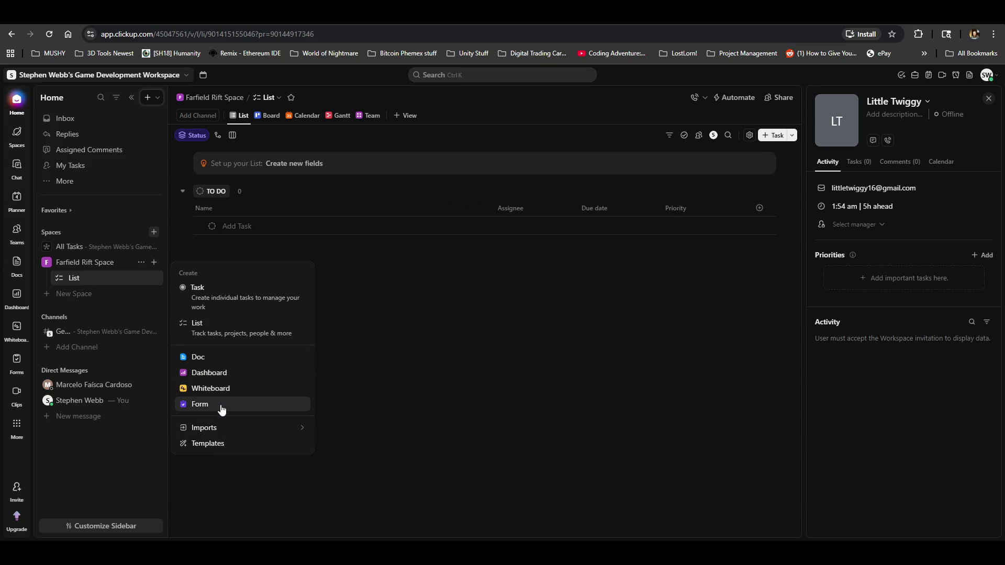
click(206, 358)
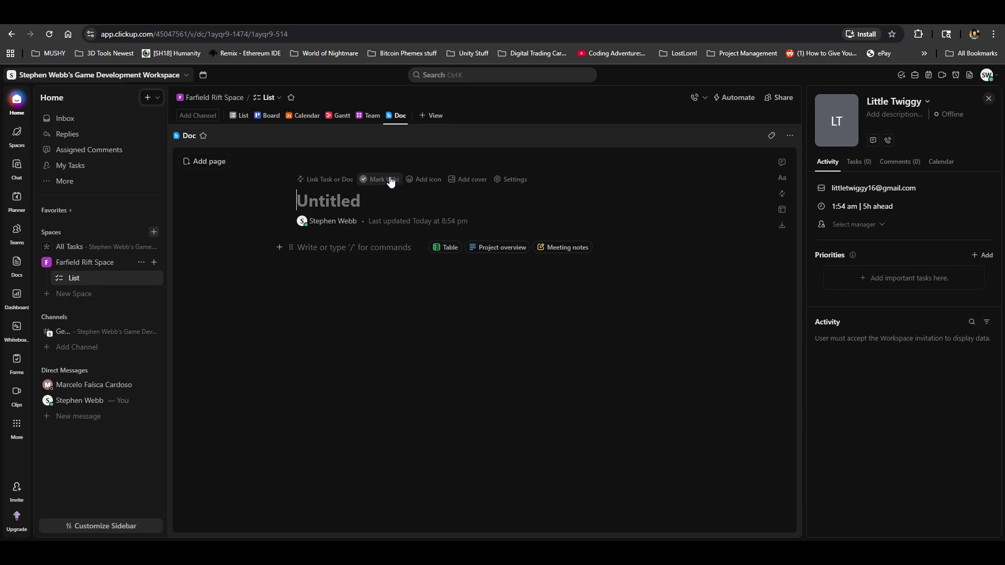
click(444, 249)
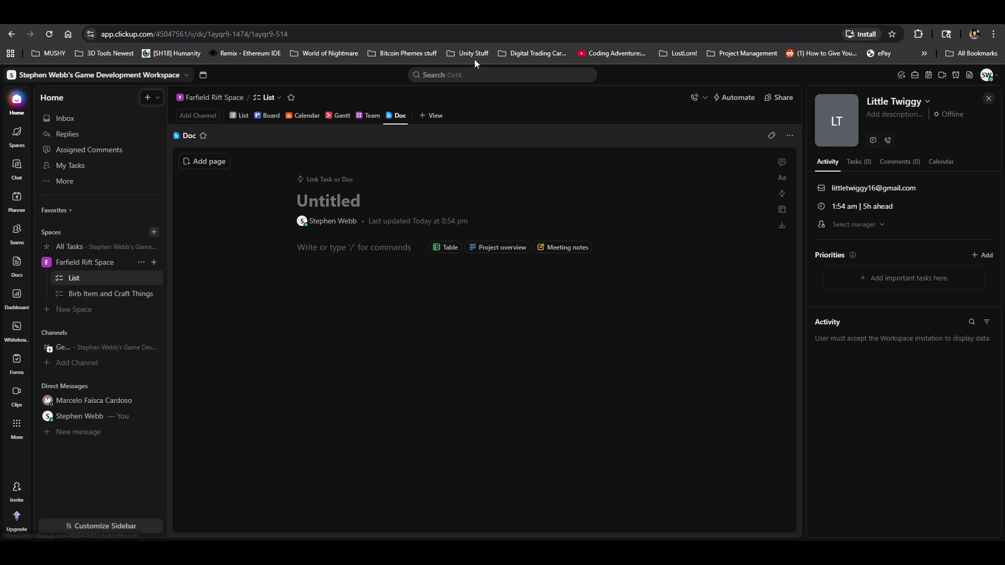
click(14, 234)
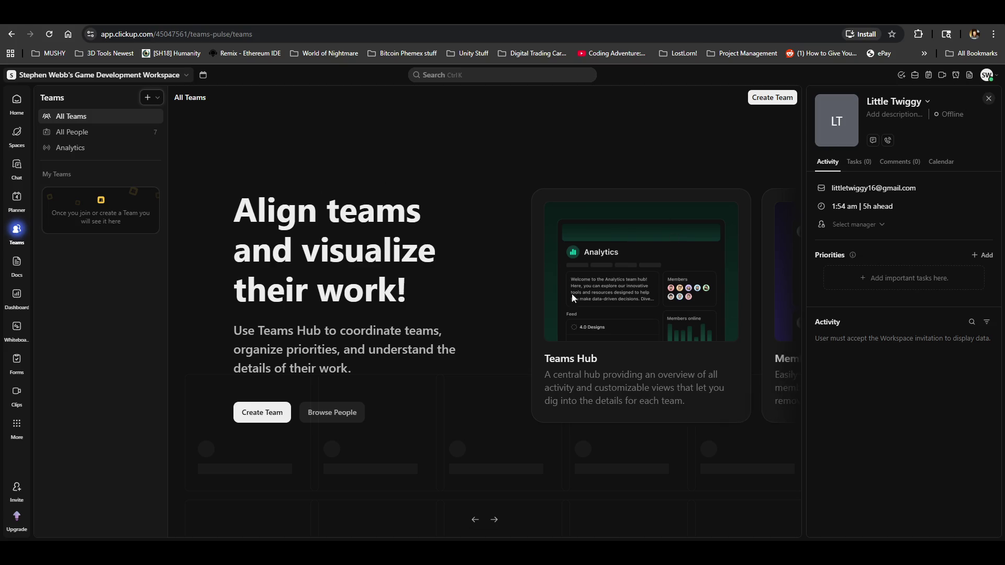
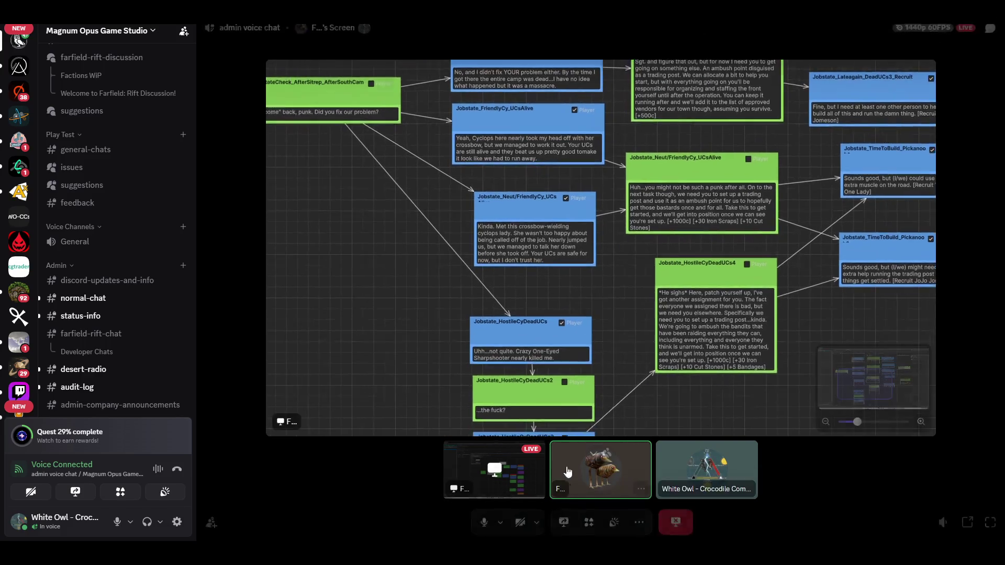
Step: Scroll the channel sidebar to the top and watch the stream reach the Aggressive, Owl1 and FirstTimeAnnoyance nodes
scroll(131, 293, up, 6)
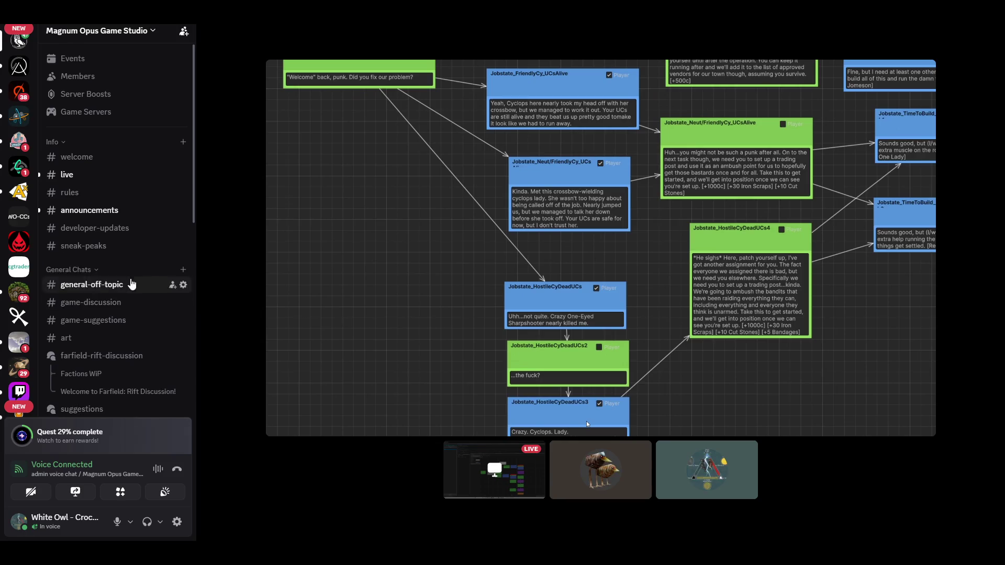
mouse_move(442, 291)
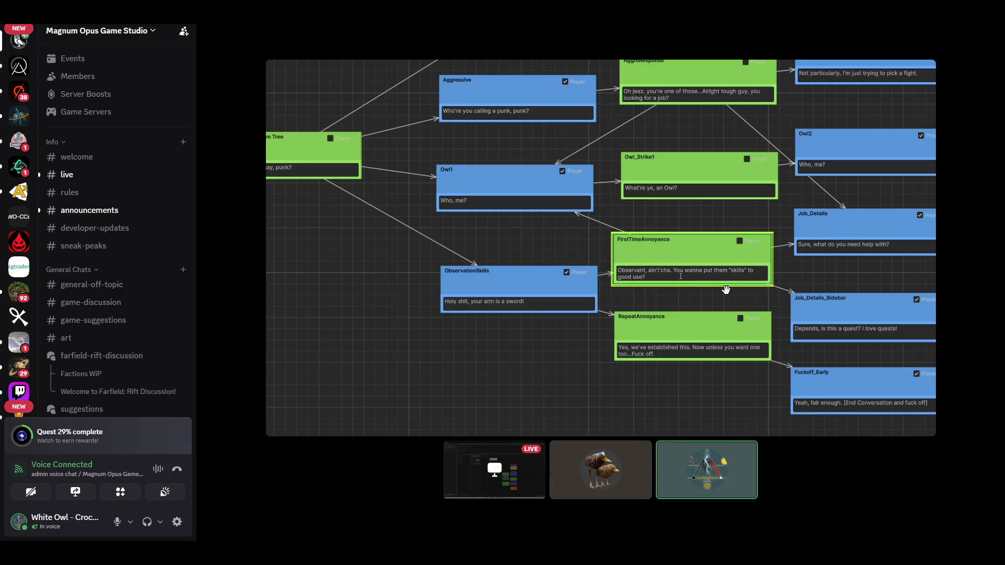
Step: Pan the magnified stream toward the upper-right nodes, zoom out fully, and show all three participants in grid view
mouse_move(535, 411)
mouse_move(534, 411)
mouse_down()
mouse_move(465, 350)
mouse_move(332, 346)
mouse_up()
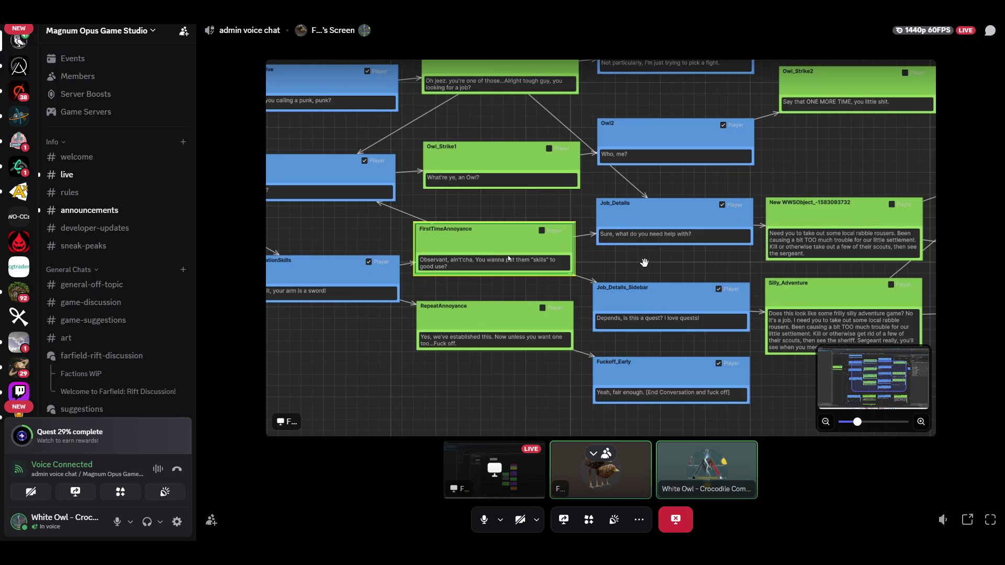
drag(348, 415, 379, 401)
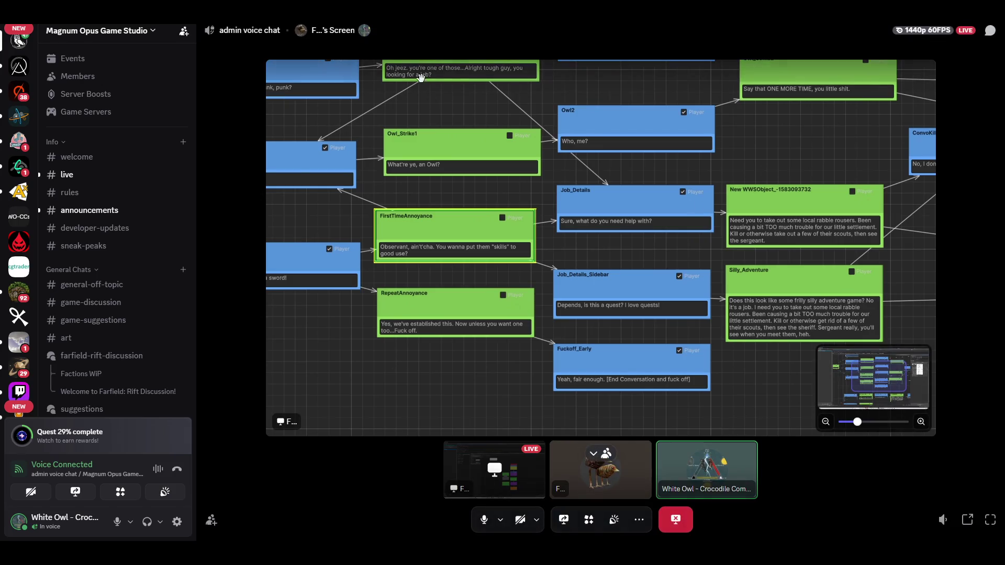
scroll(717, 270, down, 5)
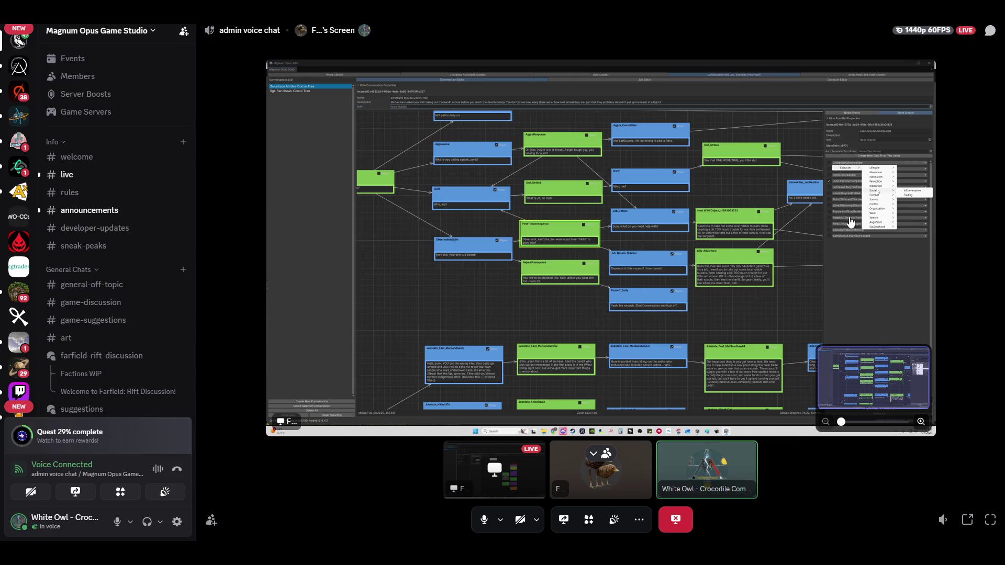
click(720, 251)
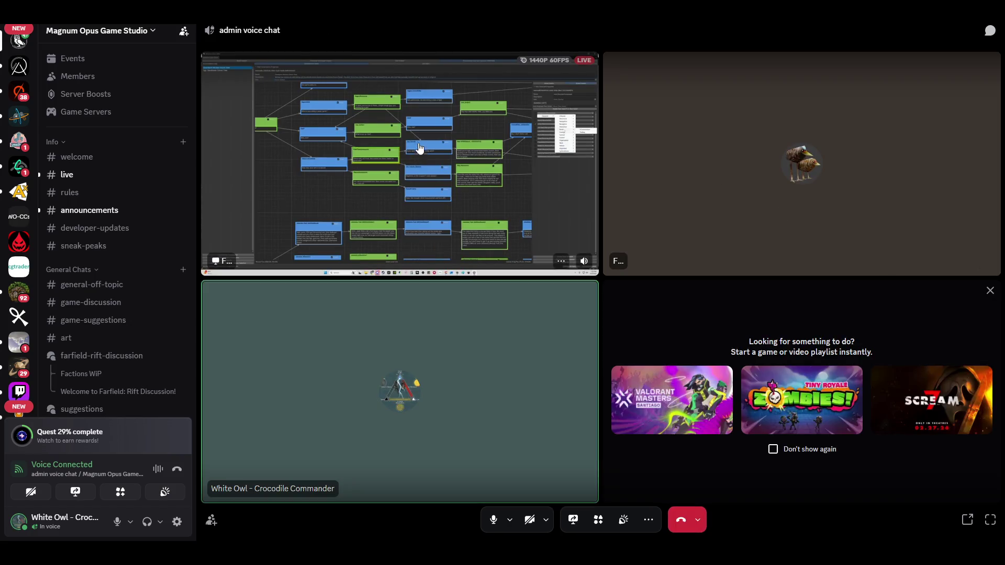
Step: Focus the dialogue-editor screen-share tile, zoom in, then zoom back out to the full shared screen
click(420, 150)
scroll(426, 153, up, 5)
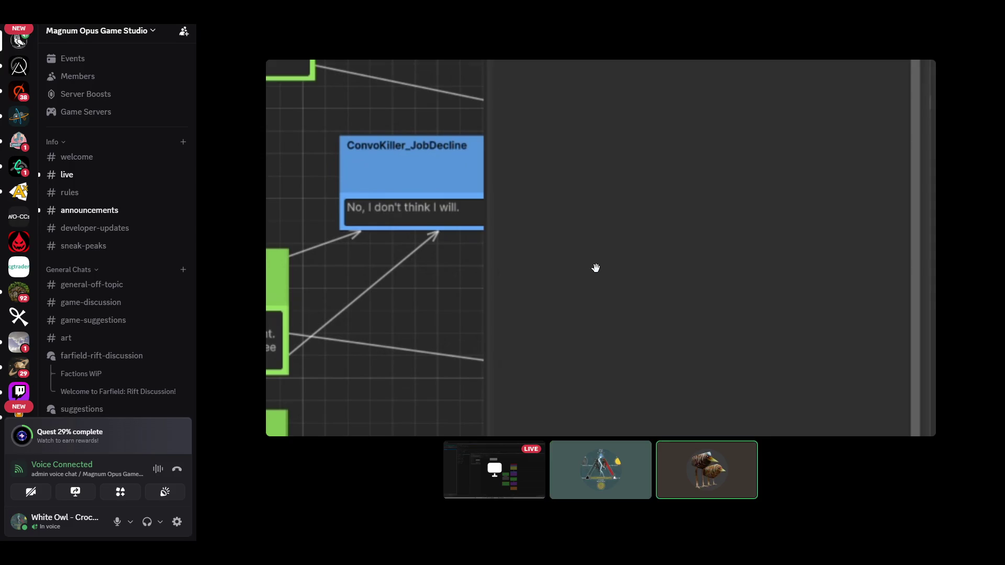
scroll(539, 300, down, 5)
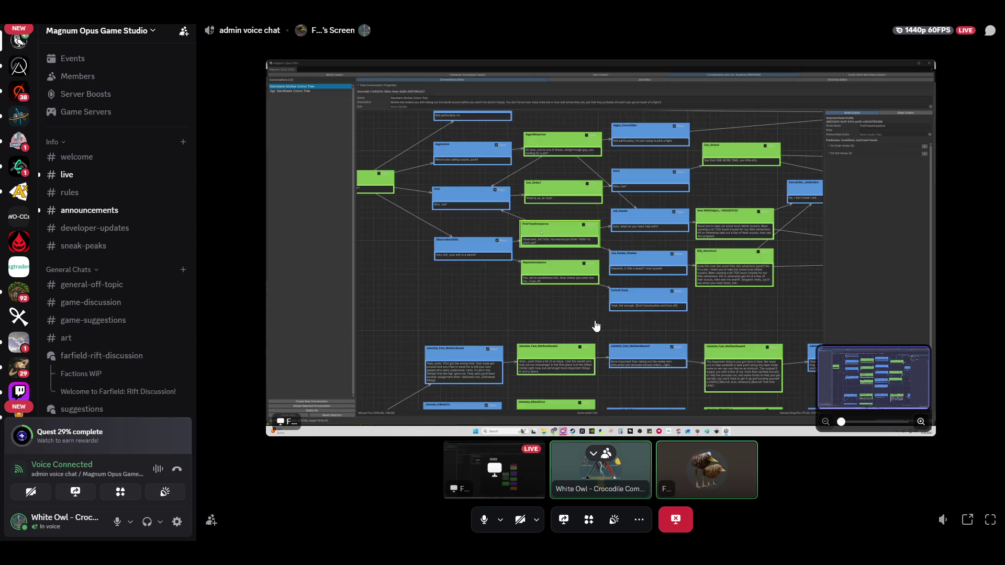
Step: Toggle grid view and back to the focused stream, then zoom about 2x onto the StateDefs inspector
click(557, 226)
click(367, 165)
scroll(511, 350, up, 3)
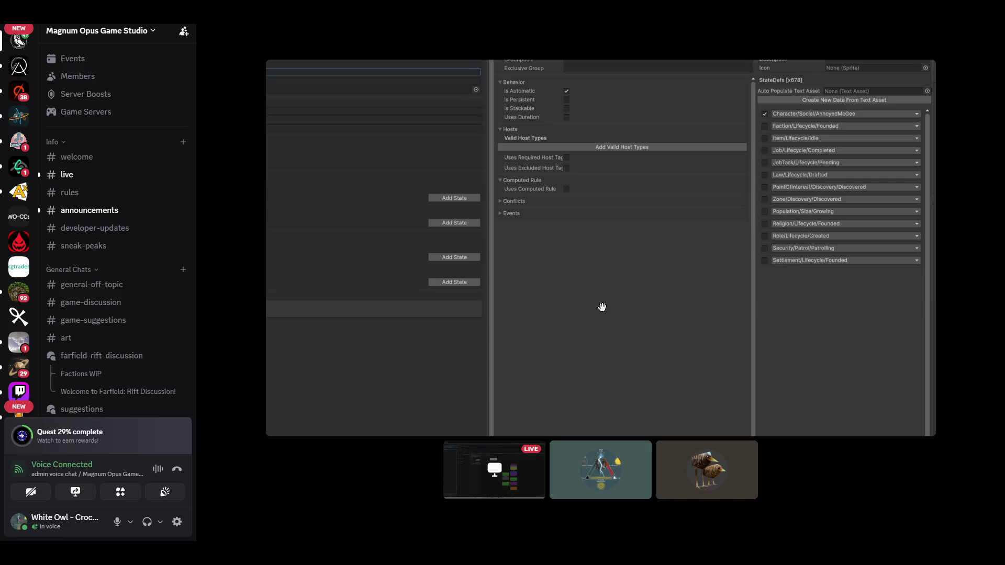
mouse_move(516, 329)
mouse_down()
mouse_move(739, 244)
mouse_move(761, 272)
mouse_move(624, 157)
mouse_move(630, 284)
mouse_move(596, 297)
mouse_up()
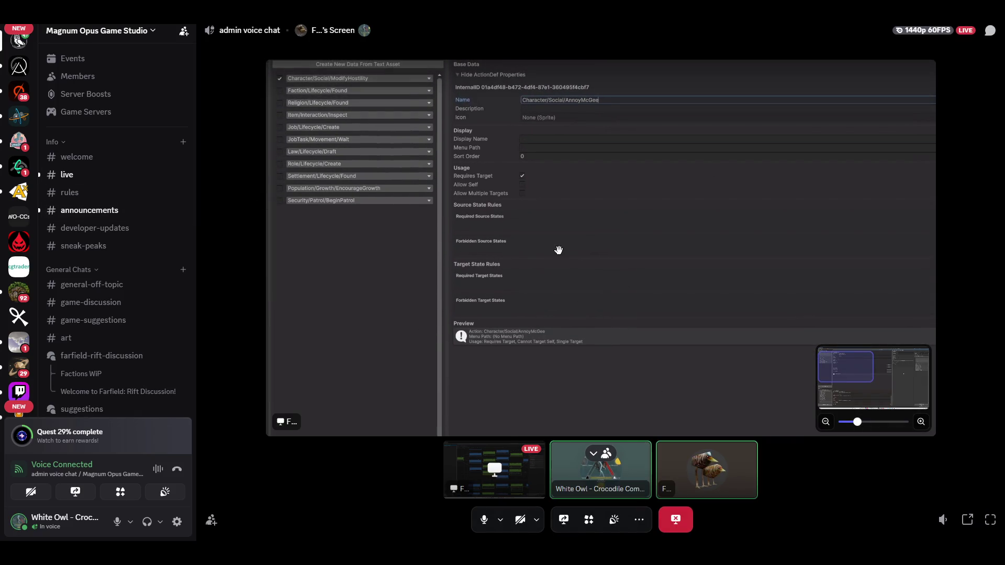
drag(687, 256, 385, 257)
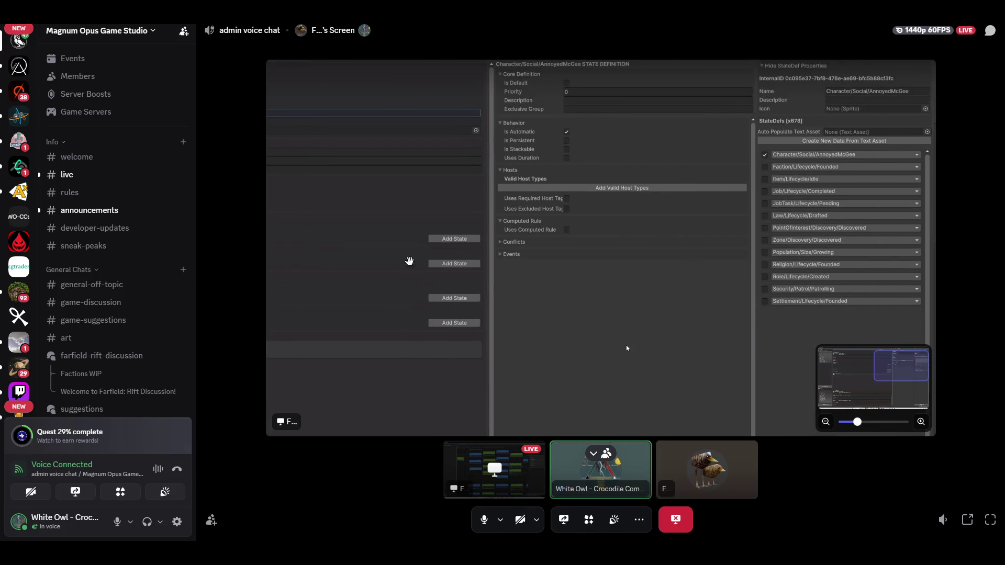